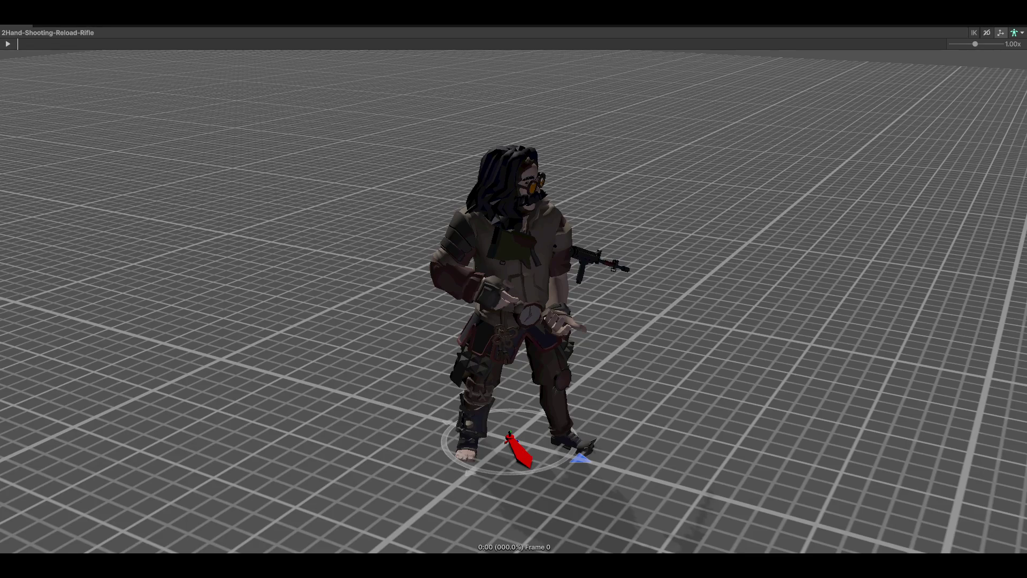
# - Play the 2Hand-Shooting-Fire-Rifle2 clip, orbiting the preview around the character
pyautogui.moveTo(912, 269)
pyautogui.mouseDown()
pyautogui.moveTo(853, 234)
pyautogui.moveTo(663, 270)
pyautogui.moveTo(823, 351)
pyautogui.mouseUp()
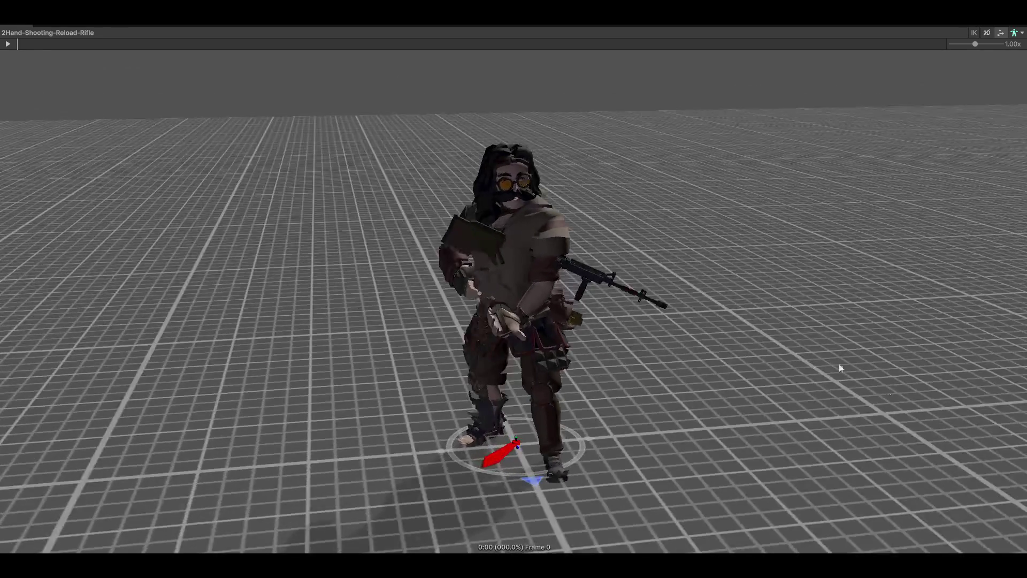
pyautogui.moveTo(538, 371); pyautogui.dragTo(552, 229)
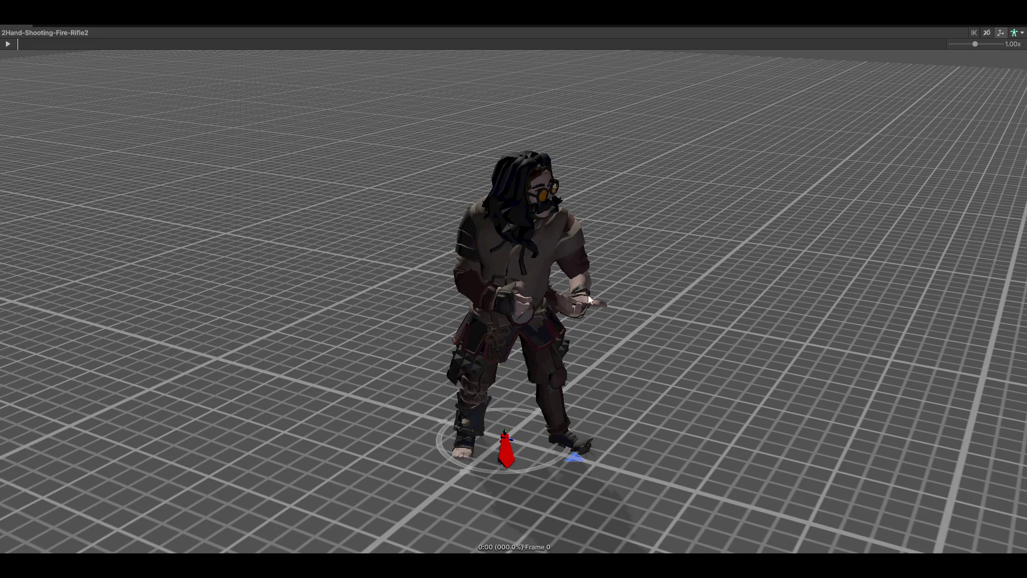
pyautogui.moveTo(714, 303); pyautogui.dragTo(610, 264)
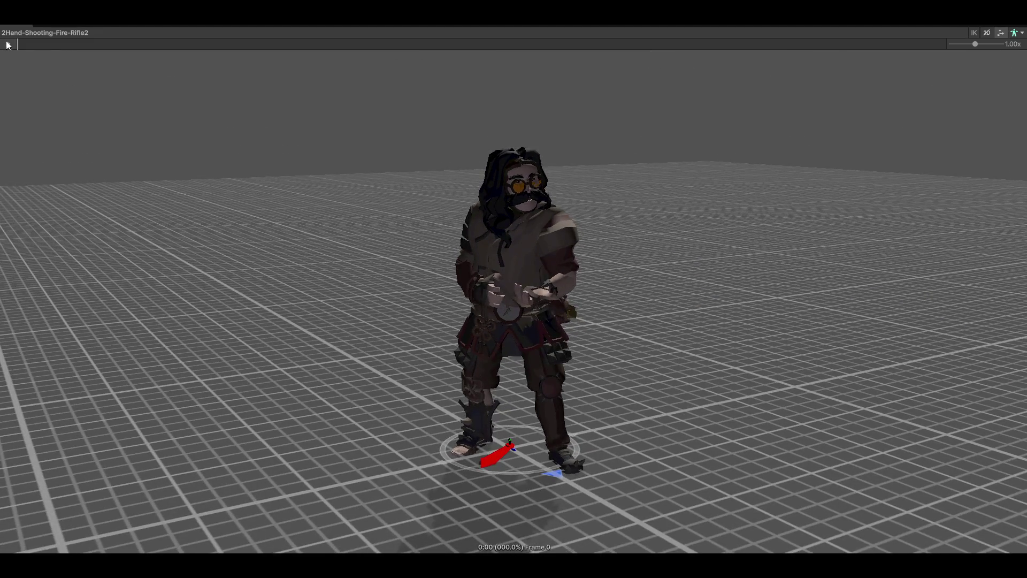
pyautogui.click(8, 44)
pyautogui.moveTo(268, 193); pyautogui.dragTo(657, 278)
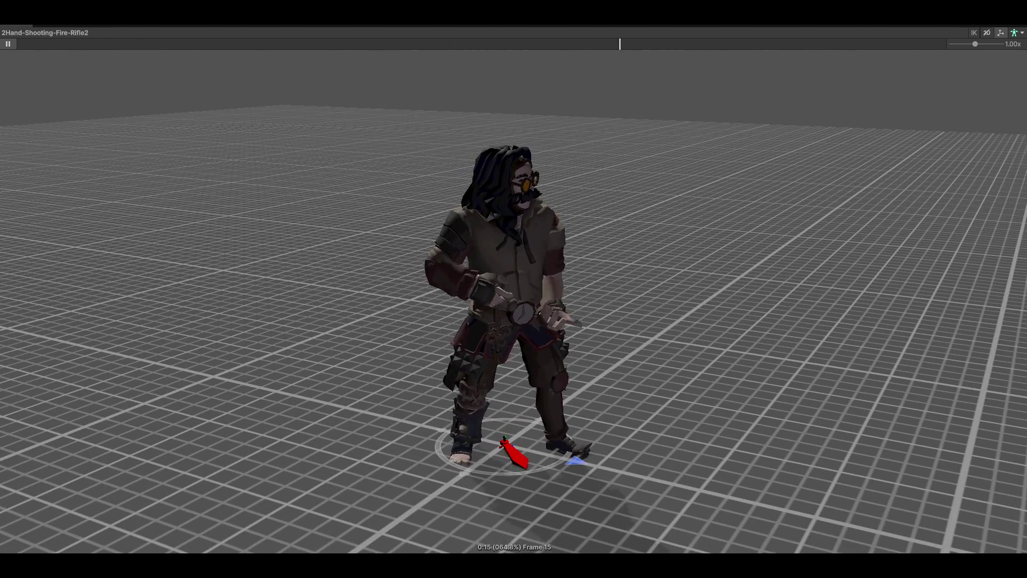
# - Play 2Hand-Shooting-Fire-Rifle1 from a front view, then start 2Hand-Shooting-Unsheath-Back-Unarmed
pyautogui.press('Up')
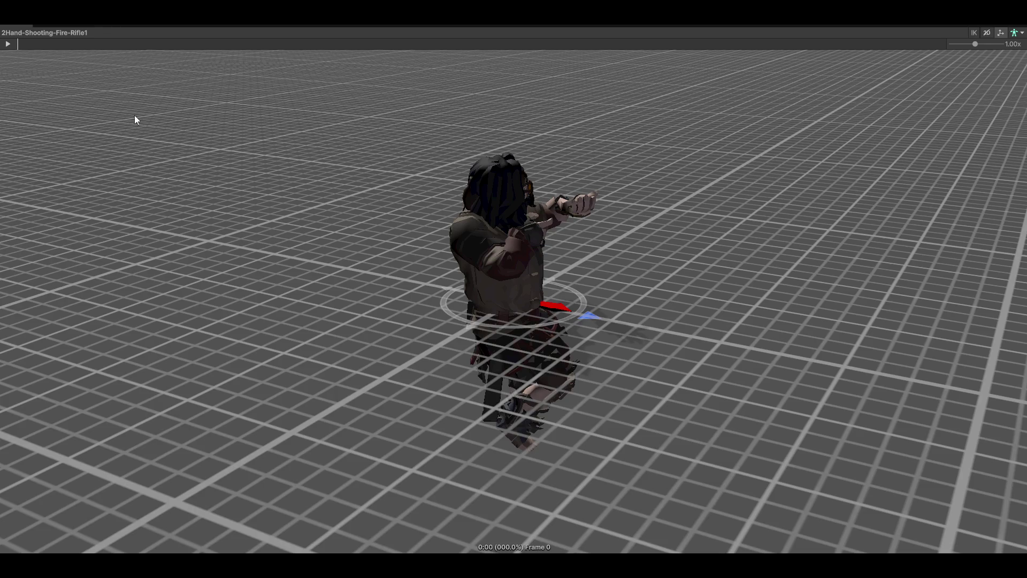
pyautogui.click(8, 44)
pyautogui.moveTo(718, 239)
pyautogui.mouseDown()
pyautogui.moveTo(399, 288)
pyautogui.moveTo(482, 241)
pyautogui.moveTo(622, 284)
pyautogui.mouseUp()
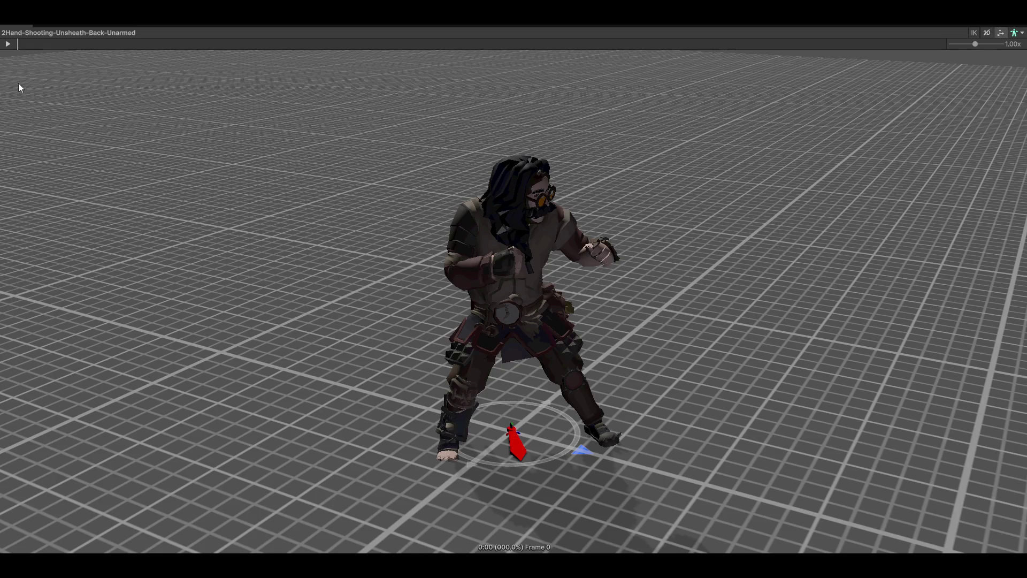
pyautogui.click(8, 44)
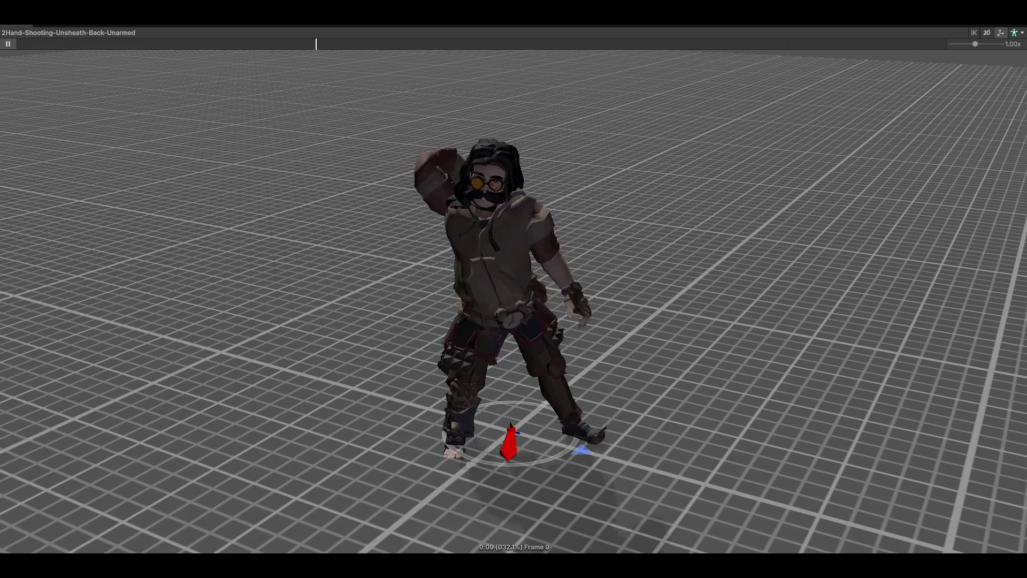
# - Step to Unsheath-Hips-Unarmed, view it from low front, then play Sheath-Back-Unarmed
pyautogui.press('Down')
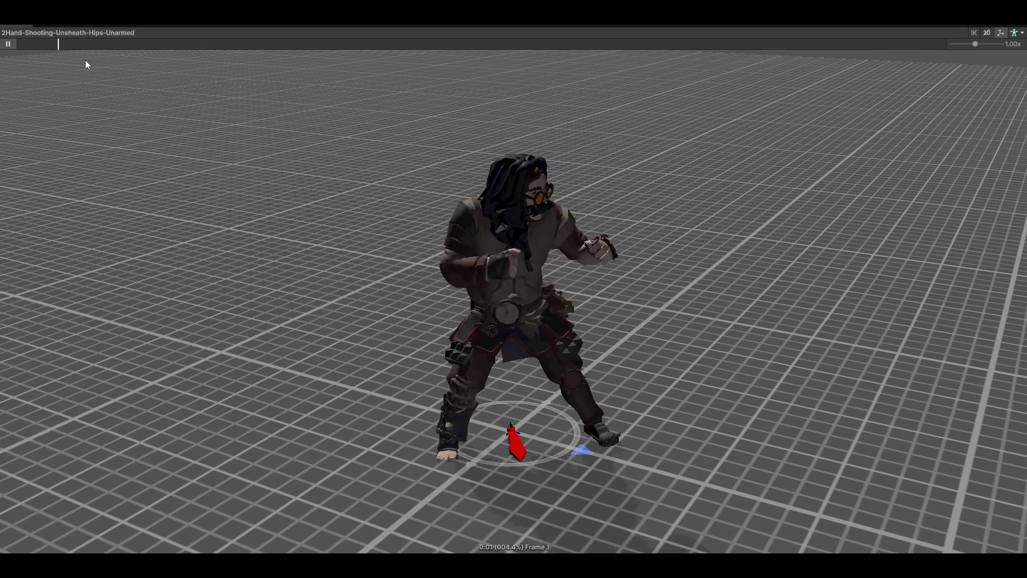
pyautogui.moveTo(747, 294)
pyautogui.mouseDown()
pyautogui.moveTo(621, 255)
pyautogui.moveTo(741, 305)
pyautogui.moveTo(821, 312)
pyautogui.mouseUp()
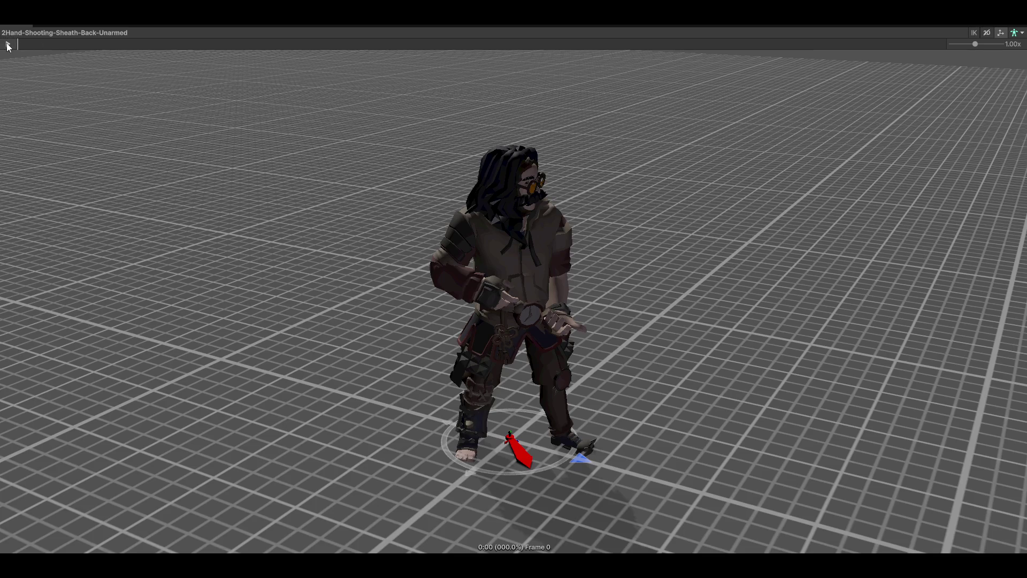
pyautogui.click(8, 45)
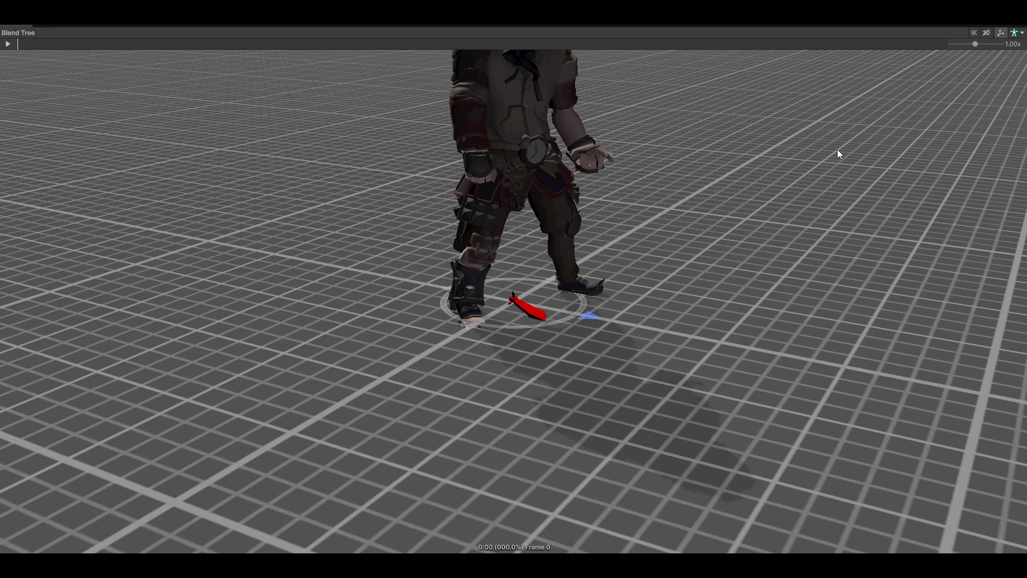
# - Orbit the Blend Tree preview round to the character's back
pyautogui.scroll(-10, 838, 154)
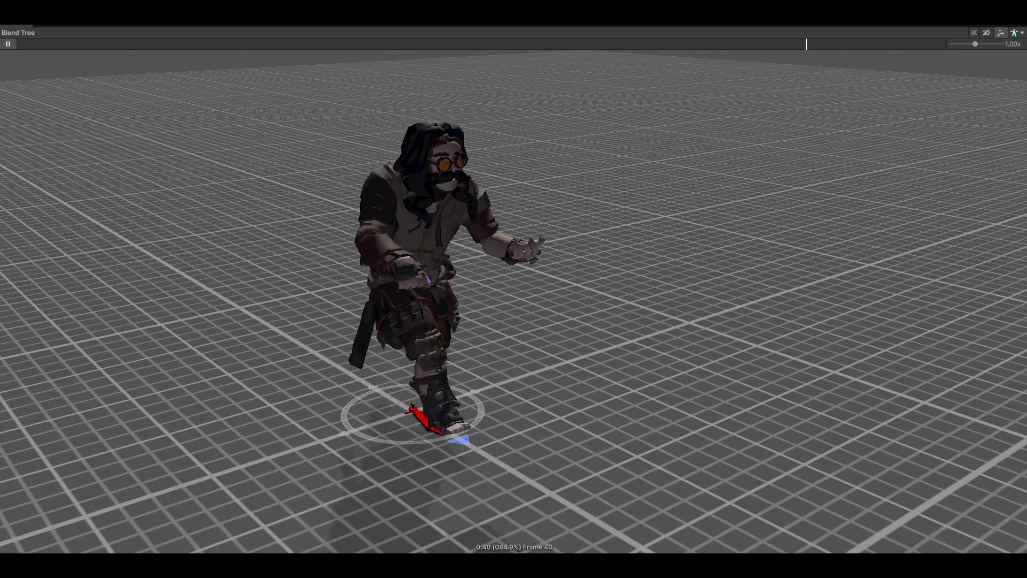
pyautogui.moveTo(619, 363)
pyautogui.mouseDown()
pyautogui.moveTo(798, 314)
pyautogui.moveTo(979, 344)
pyautogui.moveTo(18, 415)
pyautogui.moveTo(681, 379)
pyautogui.moveTo(455, 372)
pyautogui.mouseUp()
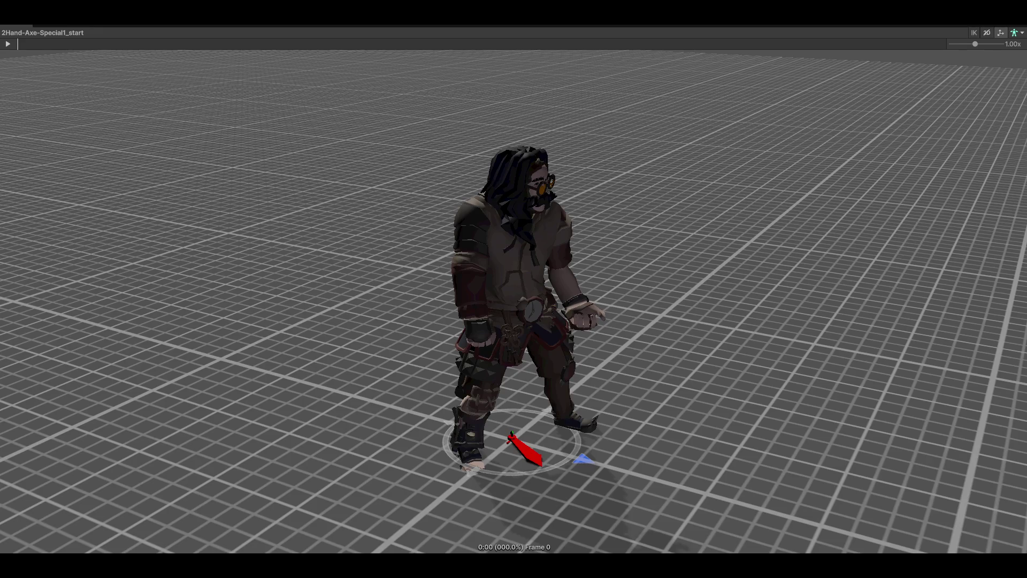
# - Play the 2Hand-Axe-Special1_start and Special1_end clips while orbiting the preview
pyautogui.click(10, 45)
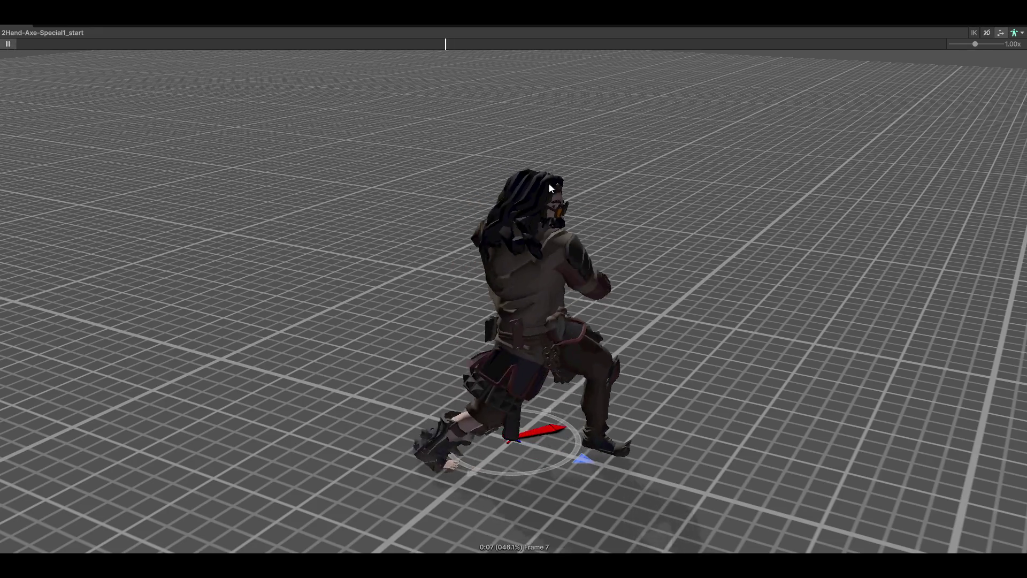
pyautogui.moveTo(878, 259)
pyautogui.mouseDown()
pyautogui.moveTo(554, 264)
pyautogui.moveTo(551, 284)
pyautogui.mouseUp()
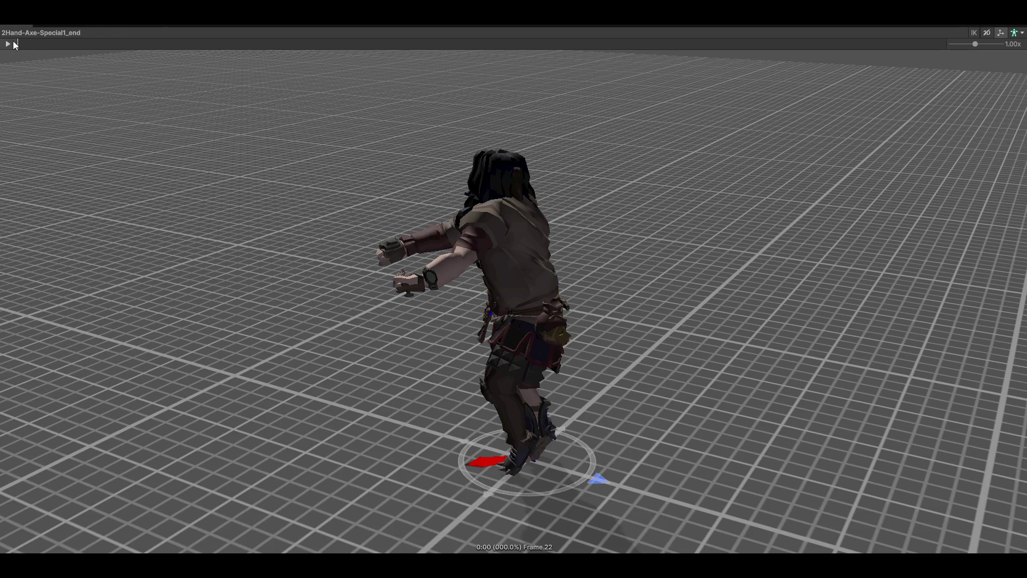
pyautogui.click(10, 44)
pyautogui.moveTo(739, 321)
pyautogui.mouseDown()
pyautogui.moveTo(762, 224)
pyautogui.moveTo(585, 284)
pyautogui.moveTo(349, 298)
pyautogui.moveTo(332, 331)
pyautogui.mouseUp()
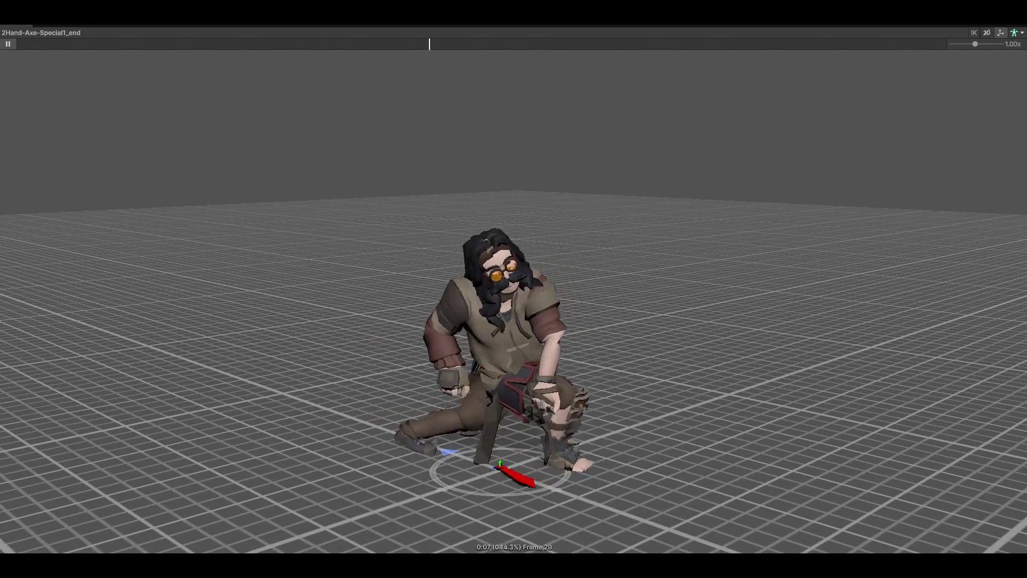
# - Step to 2Hand-Axe-Special1_loop and play it from a low frontal view
pyautogui.press('Down')
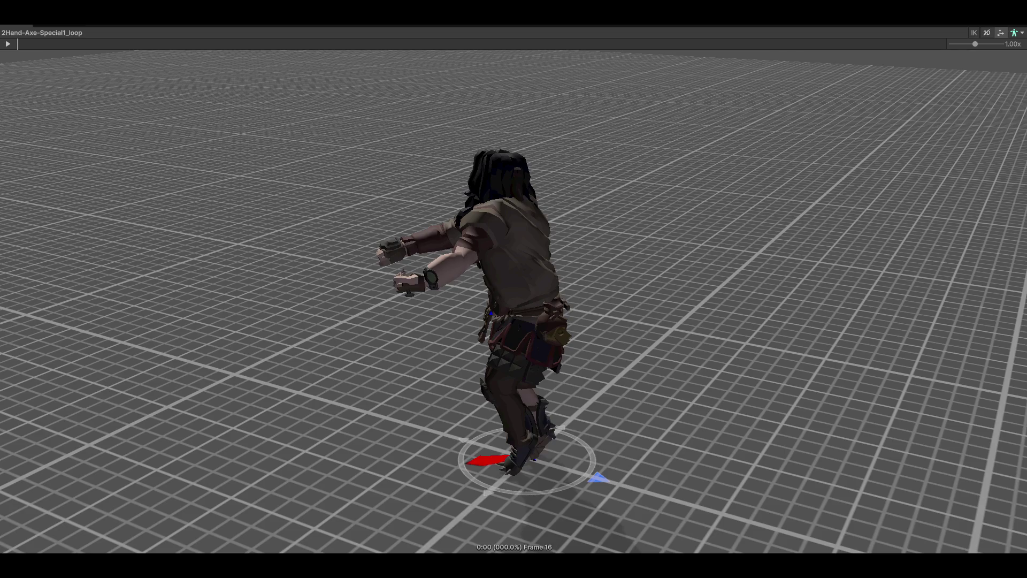
pyautogui.click(9, 44)
pyautogui.moveTo(745, 216)
pyautogui.mouseDown()
pyautogui.moveTo(465, 202)
pyautogui.moveTo(174, 209)
pyautogui.moveTo(569, 243)
pyautogui.moveTo(554, 259)
pyautogui.moveTo(611, 245)
pyautogui.moveTo(524, 215)
pyautogui.moveTo(548, 259)
pyautogui.moveTo(649, 287)
pyautogui.moveTo(729, 260)
pyautogui.mouseUp()
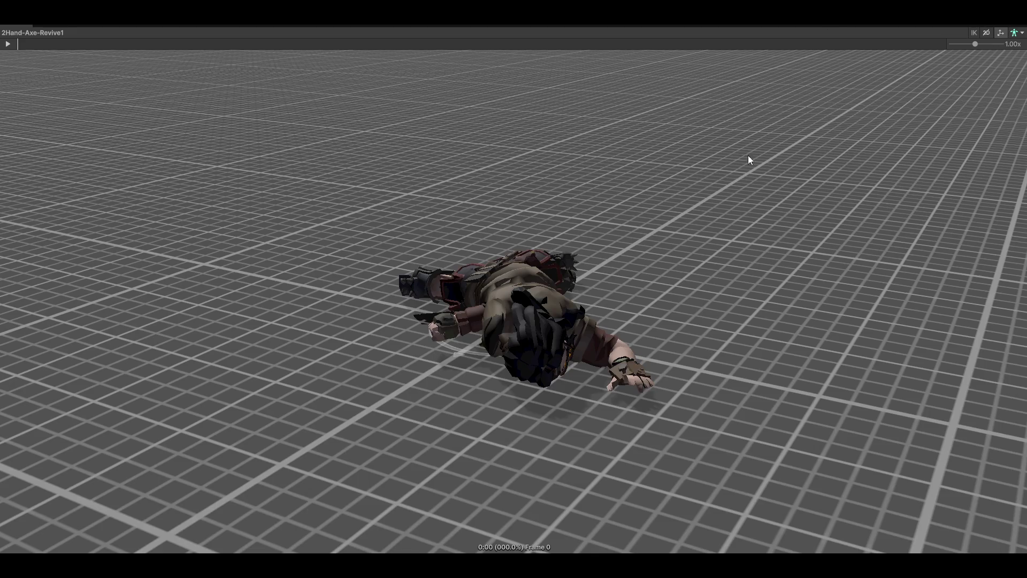
# - Play the 2Hand-Axe-Revive1 clip from a side view, then orbit to a new angle
pyautogui.moveTo(749, 160)
pyautogui.mouseDown()
pyautogui.moveTo(596, 252)
pyautogui.moveTo(586, 228)
pyautogui.mouseUp()
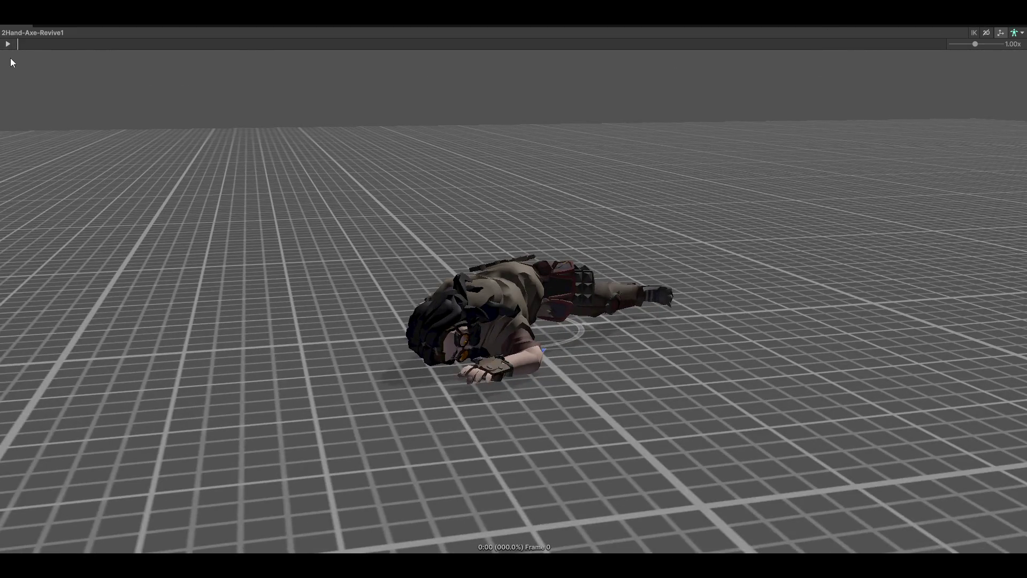
pyautogui.click(6, 45)
pyautogui.moveTo(336, 252)
pyautogui.mouseDown()
pyautogui.moveTo(460, 238)
pyautogui.moveTo(614, 249)
pyautogui.moveTo(890, 299)
pyautogui.moveTo(871, 298)
pyautogui.moveTo(853, 325)
pyautogui.mouseUp()
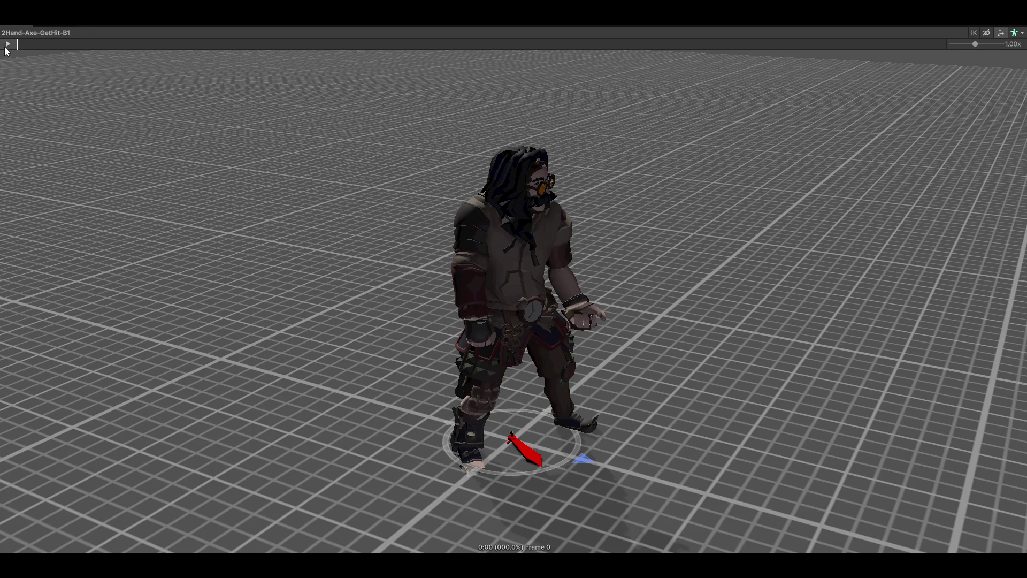
# - Play and pause GetHit-B1, orbit around the character, then play 2Hand-Axe-Attack1
pyautogui.click(8, 44)
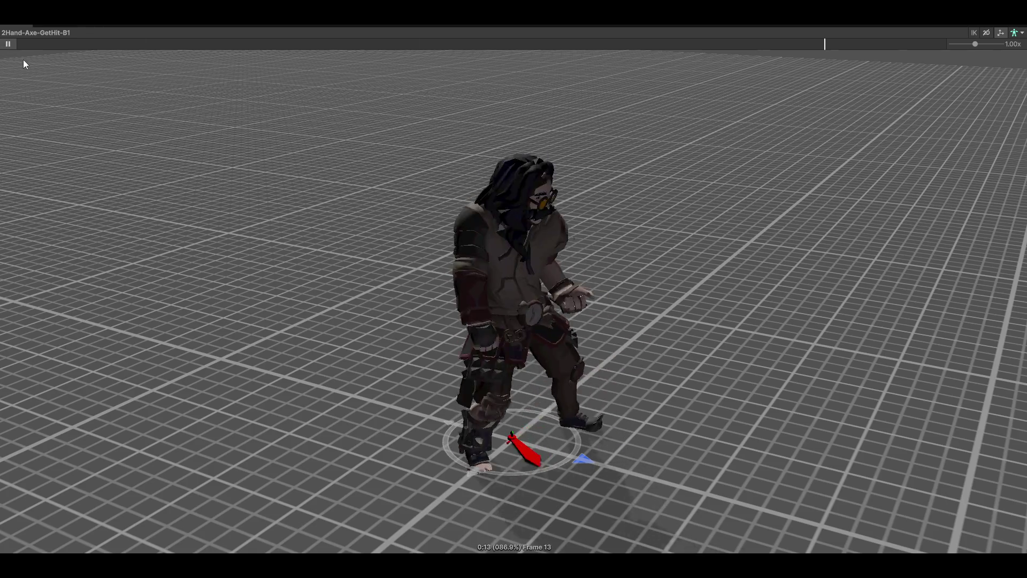
pyautogui.click(7, 44)
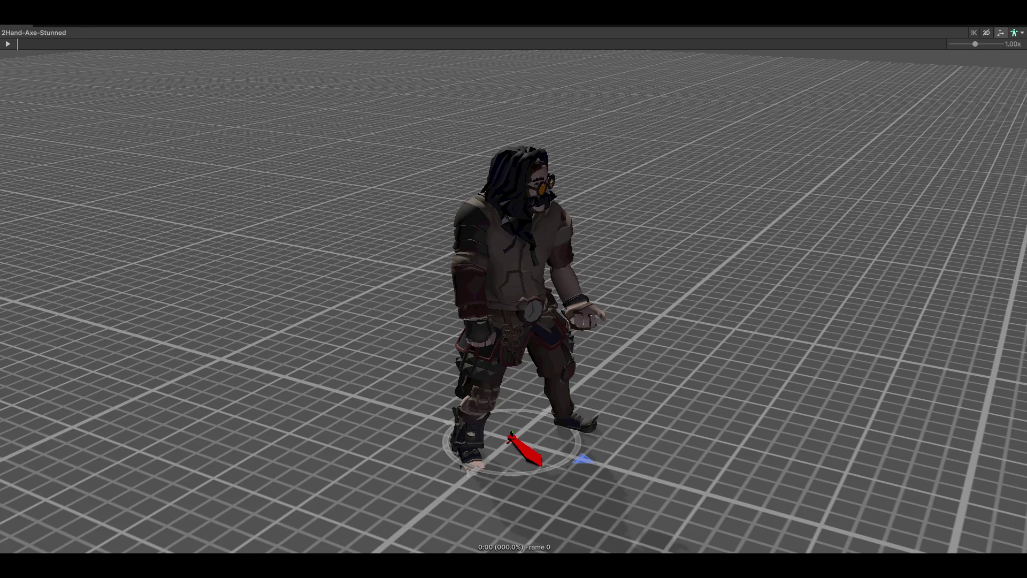
pyautogui.moveTo(673, 295)
pyautogui.mouseDown()
pyautogui.moveTo(405, 262)
pyautogui.moveTo(471, 290)
pyautogui.mouseUp()
pyautogui.moveTo(722, 269); pyautogui.dragTo(100, 304)
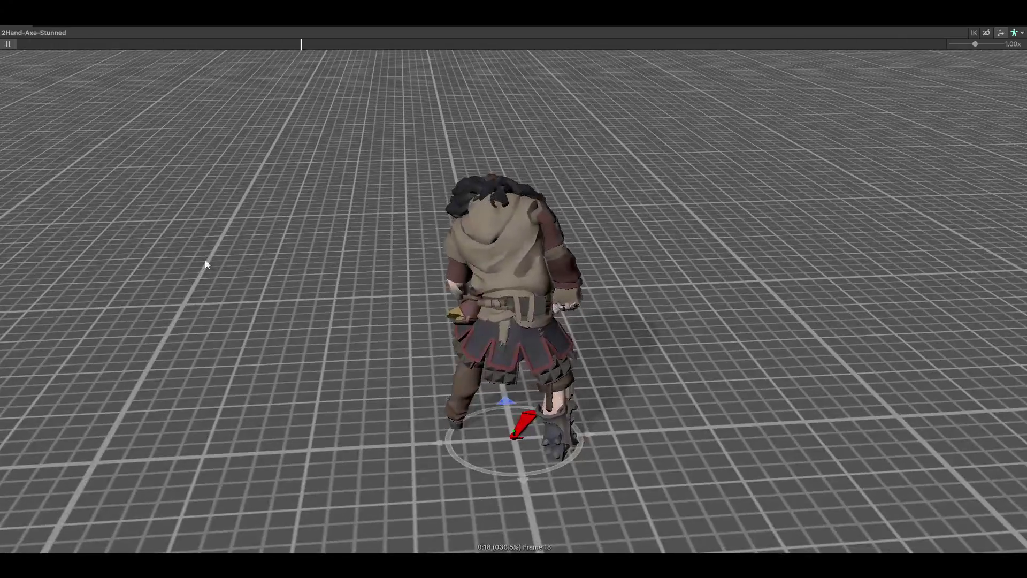
pyautogui.moveTo(541, 259); pyautogui.dragTo(510, 266)
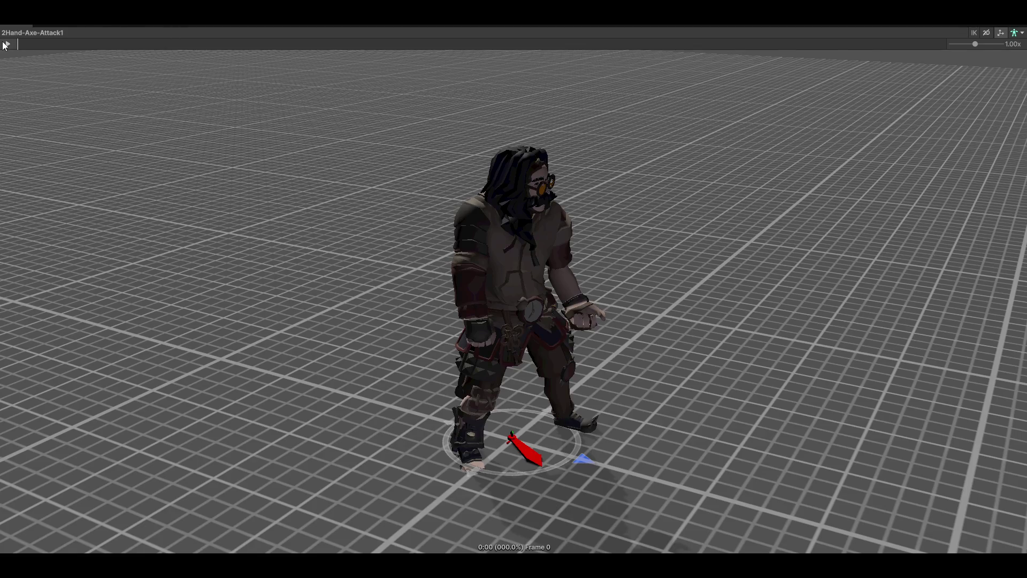
pyautogui.click(6, 44)
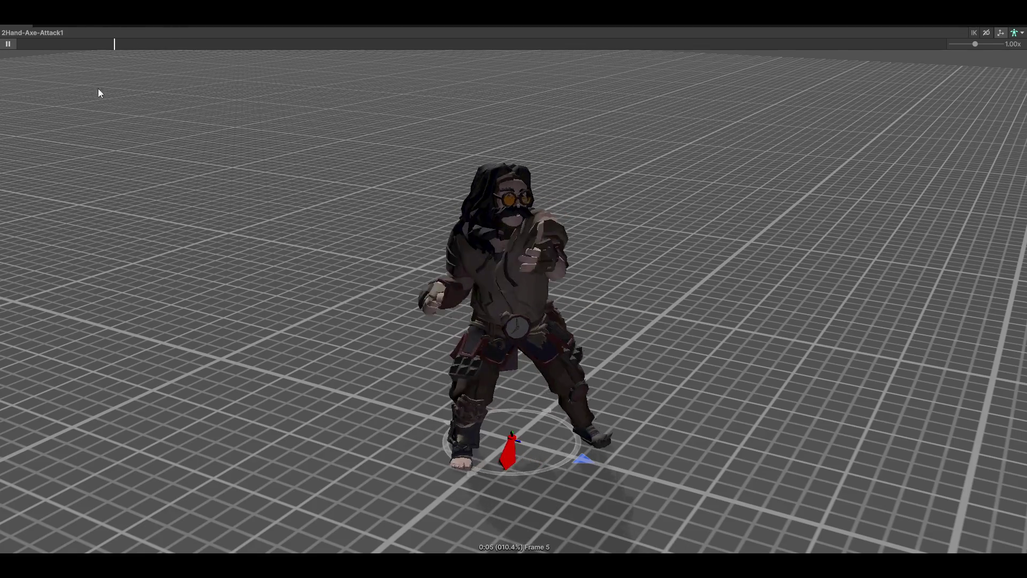
# - Play the 2Hand-Axe-Attack2 clip, viewing it from the front and from behind
pyautogui.moveTo(768, 305); pyautogui.dragTo(995, 281)
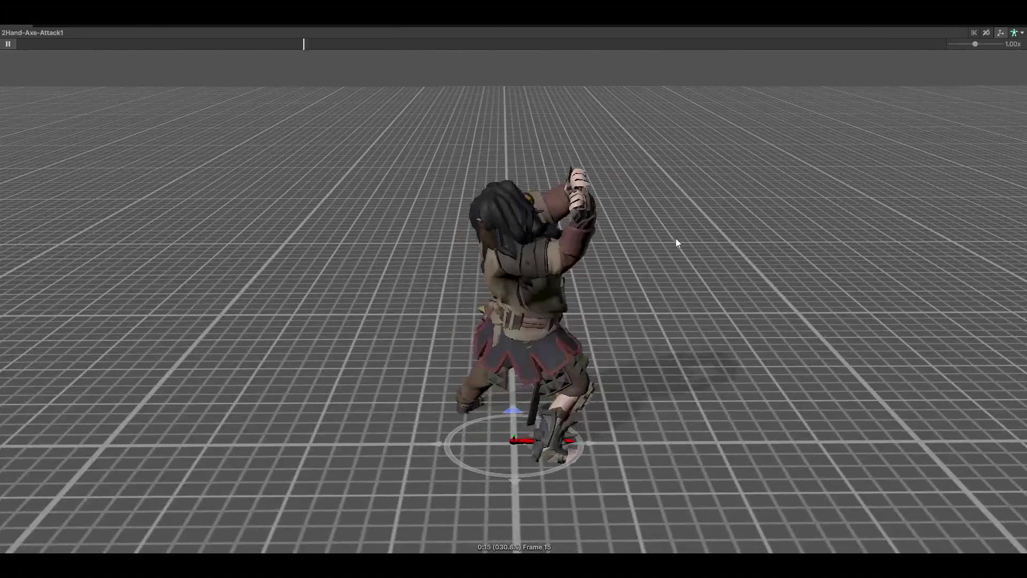
pyautogui.moveTo(697, 247)
pyautogui.mouseDown()
pyautogui.moveTo(451, 197)
pyautogui.moveTo(787, 328)
pyautogui.moveTo(791, 267)
pyautogui.mouseUp()
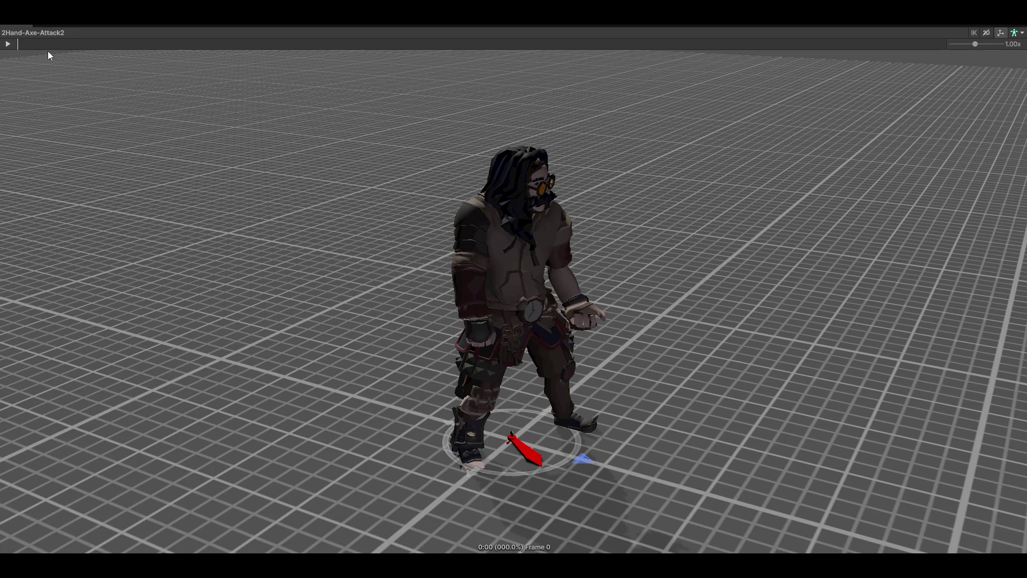
pyautogui.click(7, 43)
pyautogui.moveTo(640, 316)
pyautogui.mouseDown()
pyautogui.moveTo(503, 289)
pyautogui.moveTo(623, 296)
pyautogui.moveTo(758, 356)
pyautogui.mouseUp()
pyautogui.moveTo(722, 299); pyautogui.dragTo(293, 312)
# - Play Attack3 from rear and frontal angles, then play 2Hand-Axe-Attack4
pyautogui.click(7, 45)
pyautogui.moveTo(287, 213)
pyautogui.mouseDown()
pyautogui.moveTo(337, 339)
pyautogui.moveTo(617, 312)
pyautogui.moveTo(689, 340)
pyautogui.mouseUp()
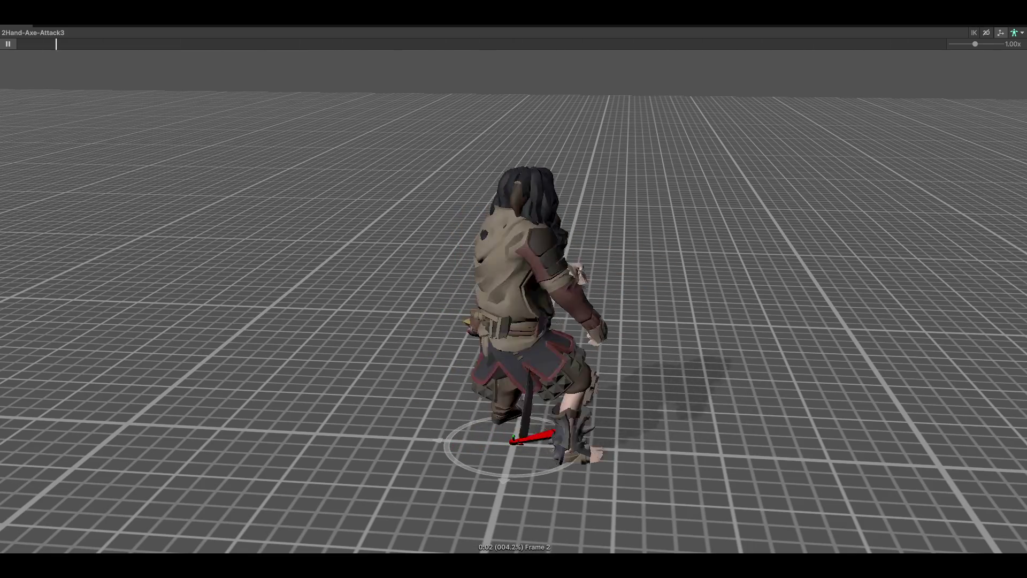
pyautogui.moveTo(937, 263)
pyautogui.mouseDown()
pyautogui.moveTo(599, 290)
pyautogui.moveTo(615, 333)
pyautogui.mouseUp()
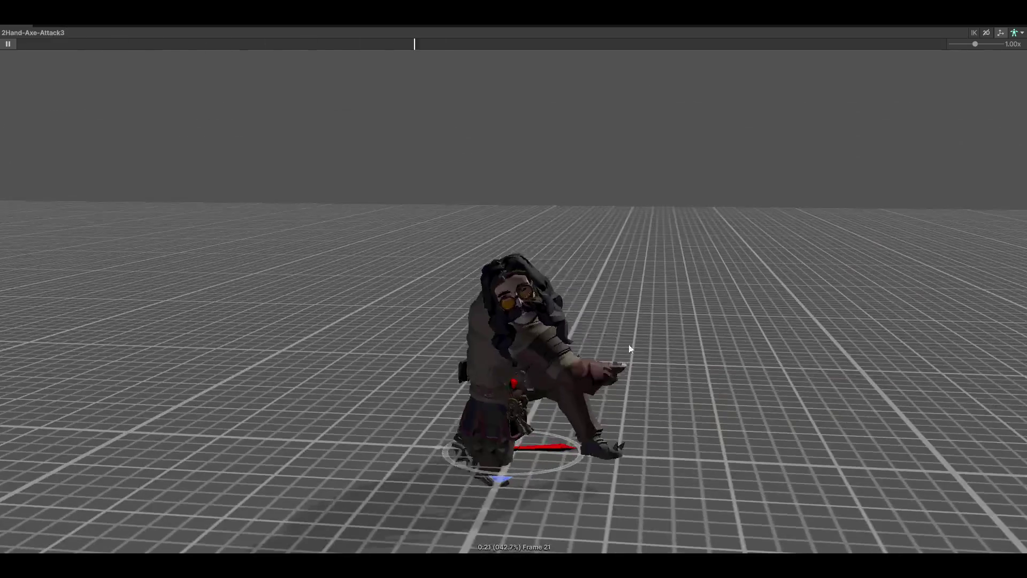
pyautogui.moveTo(811, 374); pyautogui.dragTo(614, 328)
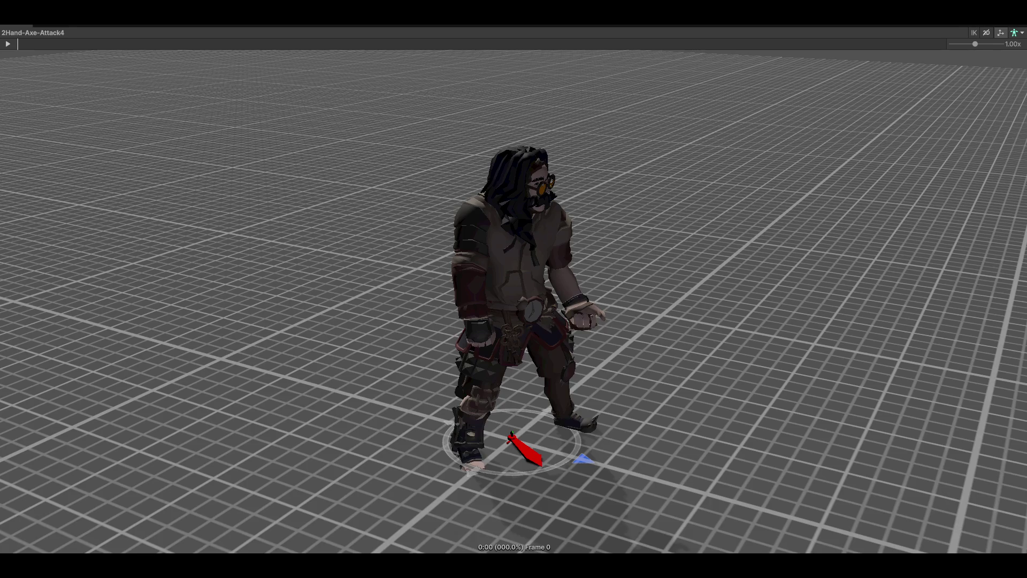
pyautogui.click(8, 43)
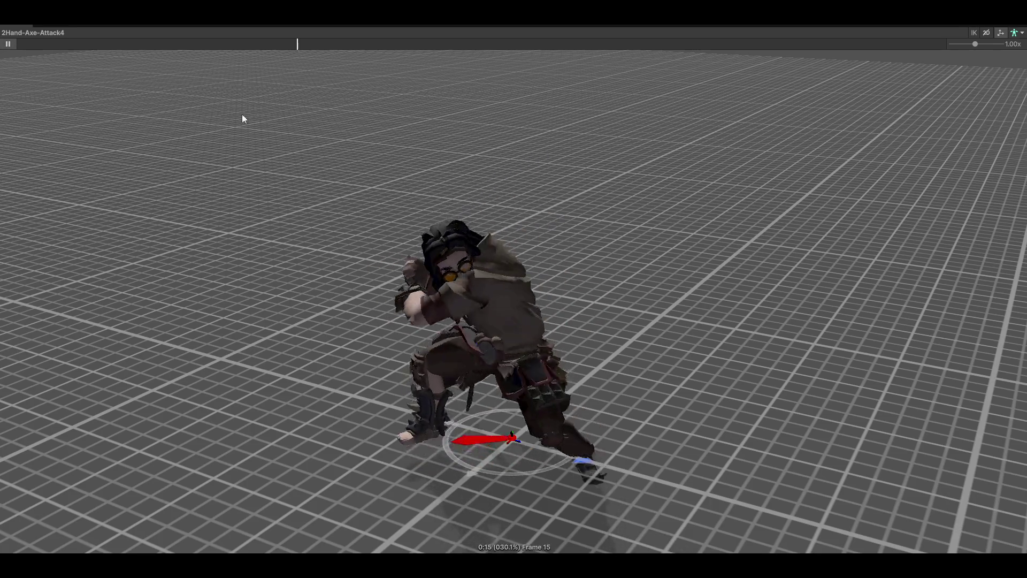
# - Step to 2Hand-Axe-Attack5 and play it, orbiting from the character's front to back
pyautogui.moveTo(216, 300)
pyautogui.mouseDown()
pyautogui.moveTo(238, 302)
pyautogui.moveTo(243, 344)
pyautogui.moveTo(394, 300)
pyautogui.moveTo(326, 184)
pyautogui.mouseUp()
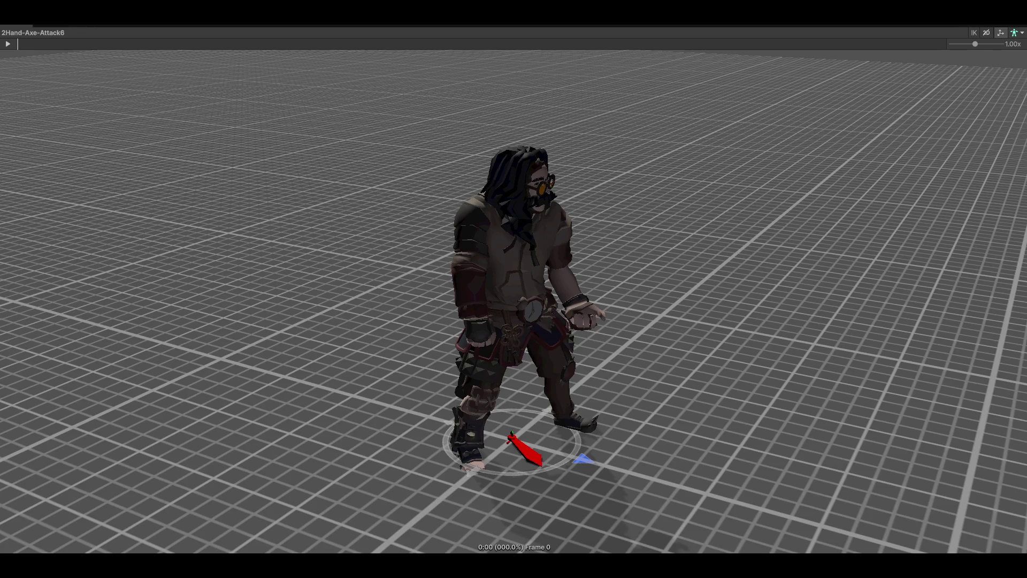
pyautogui.press('Up')
pyautogui.click(8, 44)
pyautogui.moveTo(460, 126)
pyautogui.mouseDown()
pyautogui.moveTo(662, 260)
pyautogui.moveTo(574, 278)
pyautogui.mouseUp()
pyautogui.moveTo(682, 277)
pyautogui.mouseDown()
pyautogui.moveTo(154, 300)
pyautogui.moveTo(493, 265)
pyautogui.moveTo(476, 221)
pyautogui.moveTo(547, 217)
pyautogui.moveTo(694, 271)
pyautogui.mouseUp()
# - Play the Attack6, Attack-Kick-L1 and Attack-Kick-L2 clips in turn
pyautogui.click(8, 45)
pyautogui.click(8, 44)
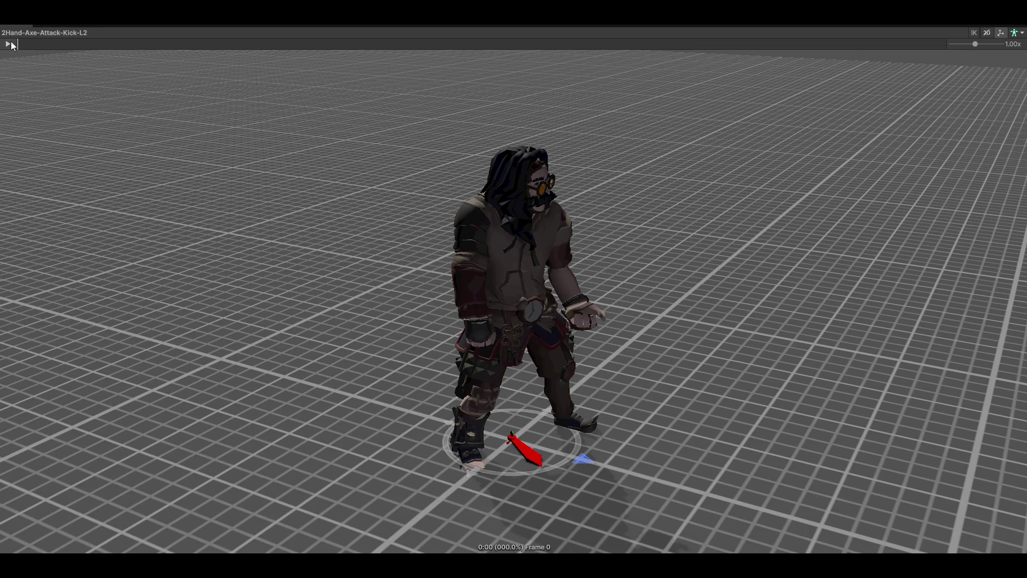
pyautogui.click(8, 44)
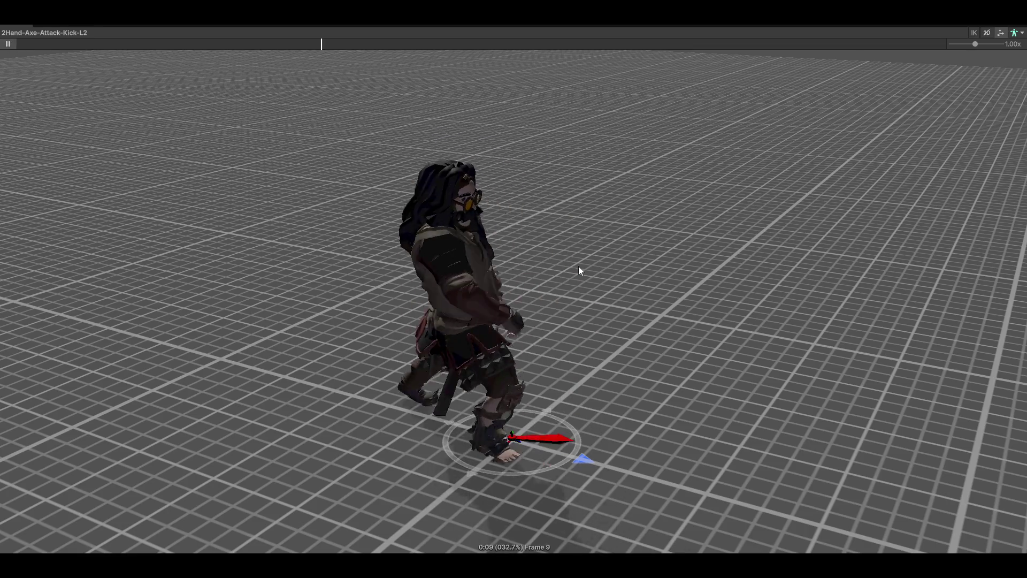
# - Play the 2Hand-Axe-Attack-Kick-R1 and Kick-R2 clips from low frontal views
pyautogui.moveTo(609, 271)
pyautogui.mouseDown()
pyautogui.moveTo(675, 324)
pyautogui.moveTo(791, 343)
pyautogui.moveTo(778, 341)
pyautogui.mouseUp()
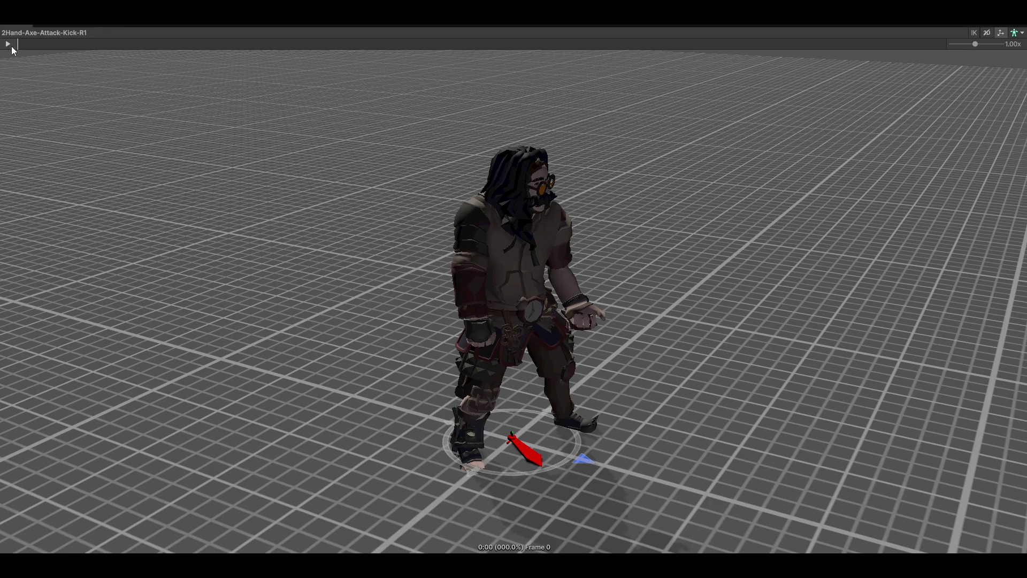
pyautogui.click(8, 44)
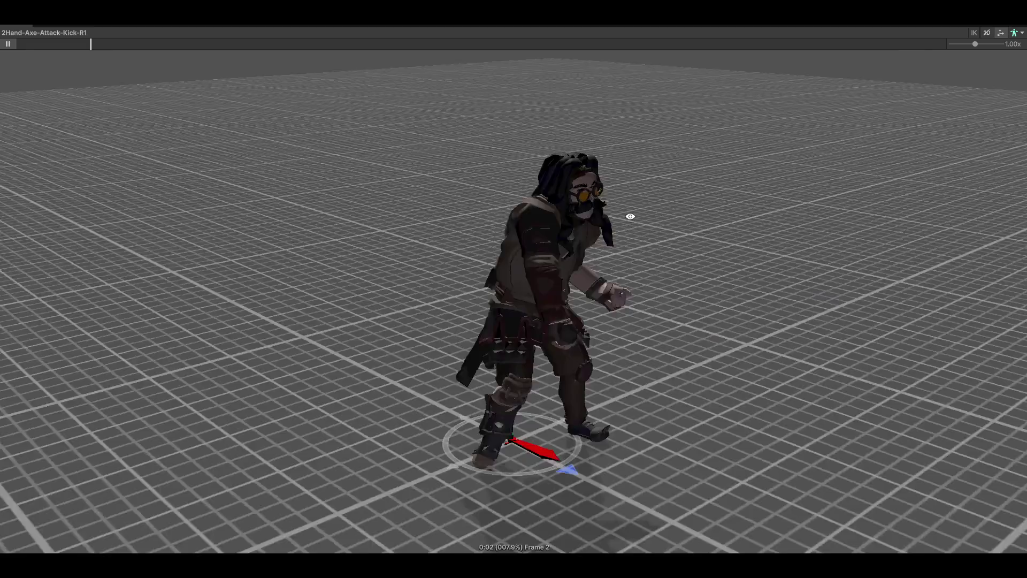
pyautogui.moveTo(628, 216)
pyautogui.mouseDown()
pyautogui.moveTo(584, 224)
pyautogui.moveTo(694, 281)
pyautogui.mouseUp()
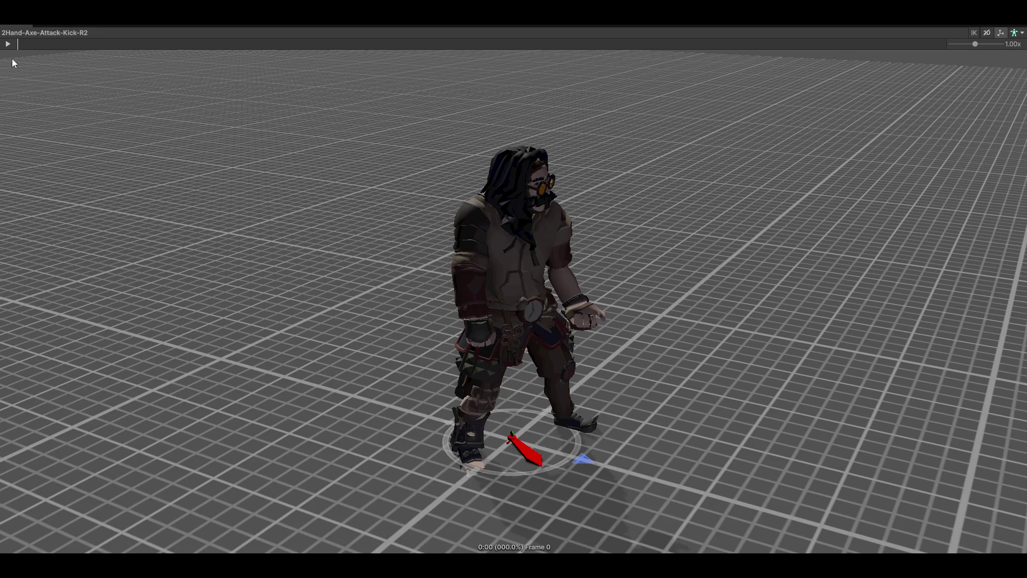
pyautogui.click(8, 44)
pyautogui.moveTo(578, 253)
pyautogui.mouseDown()
pyautogui.moveTo(541, 257)
pyautogui.moveTo(738, 256)
pyautogui.moveTo(676, 312)
pyautogui.moveTo(695, 294)
pyautogui.moveTo(732, 294)
pyautogui.mouseUp()
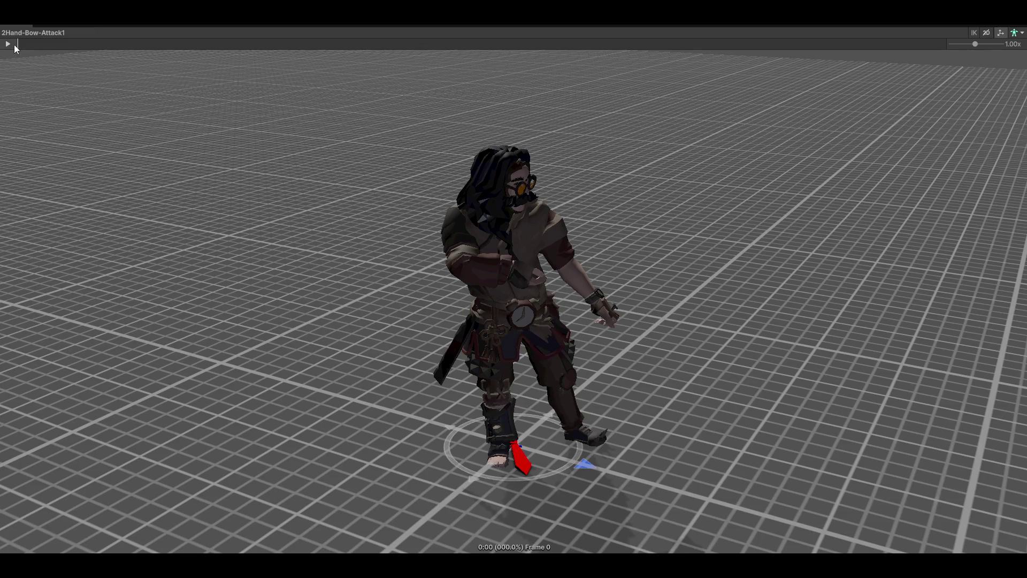
# - Lower the view to face the character and play 2Hand-Bow-Attack2
pyautogui.moveTo(637, 191)
pyautogui.mouseDown()
pyautogui.moveTo(688, 223)
pyautogui.moveTo(589, 218)
pyautogui.moveTo(549, 246)
pyautogui.moveTo(917, 240)
pyautogui.moveTo(614, 284)
pyautogui.moveTo(647, 278)
pyautogui.moveTo(637, 271)
pyautogui.moveTo(830, 260)
pyautogui.mouseUp()
pyautogui.click(9, 45)
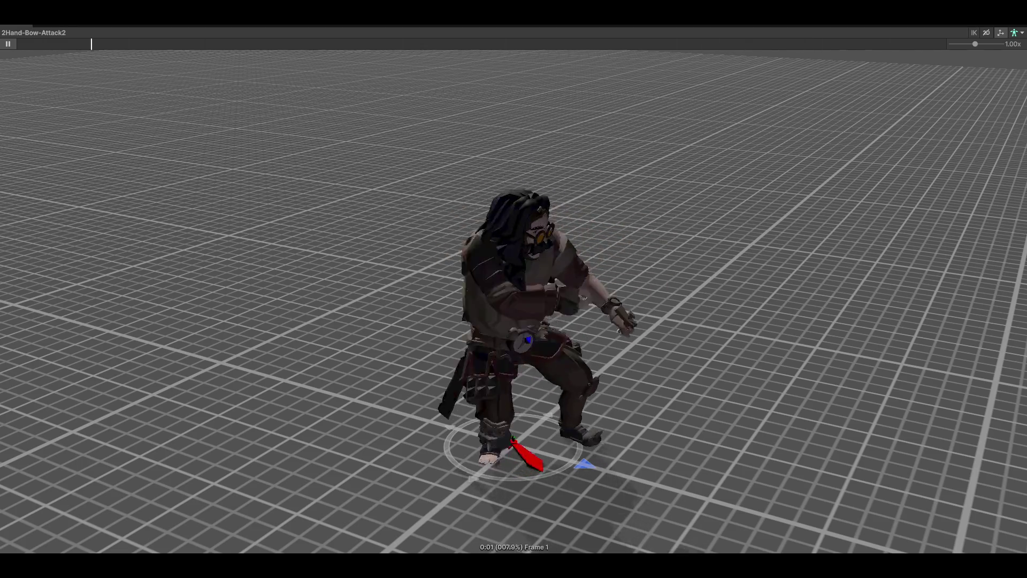
# - Play 2Hand-Bow-Attack3 from a lower frontal view, then step to 2Hand-Bow-Attack4
pyautogui.press('Down')
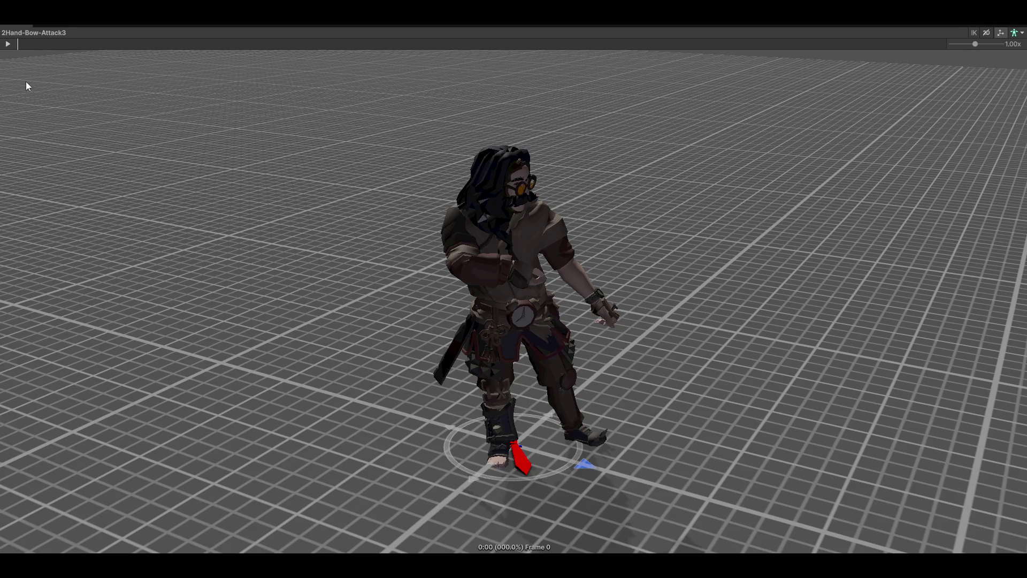
pyautogui.click(8, 44)
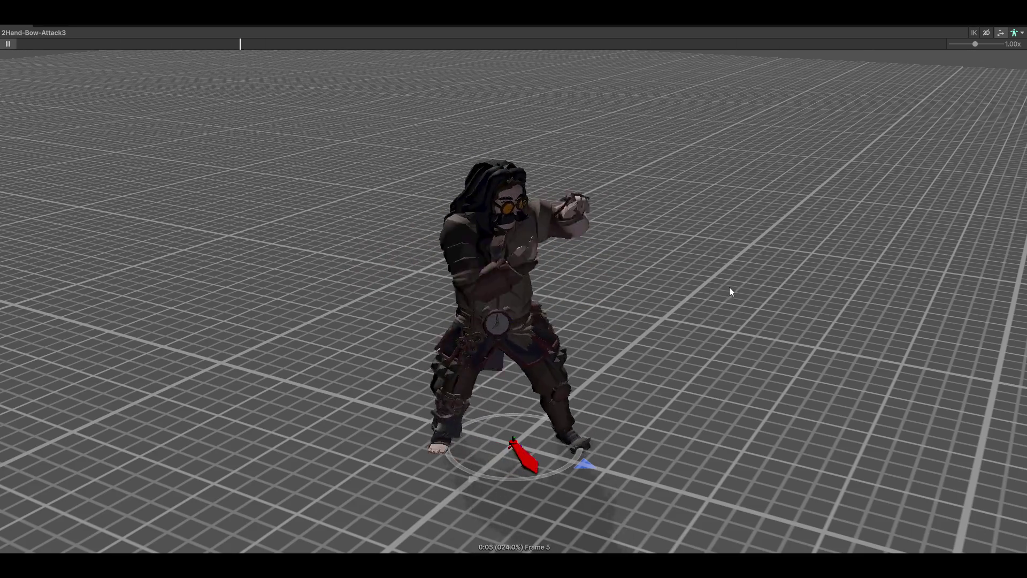
pyautogui.moveTo(731, 283)
pyautogui.mouseDown()
pyautogui.moveTo(510, 266)
pyautogui.moveTo(671, 255)
pyautogui.mouseUp()
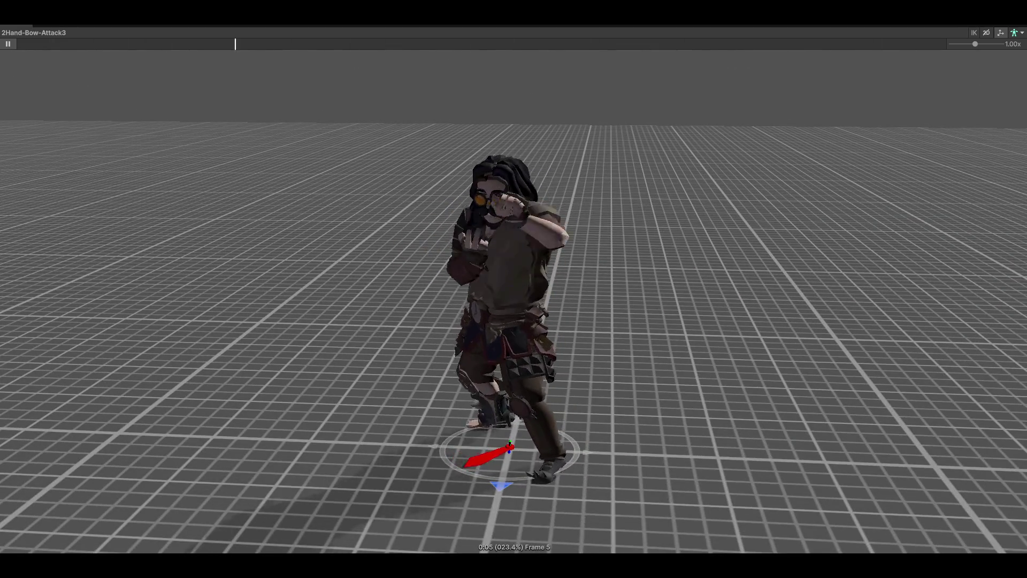
pyautogui.press('Down')
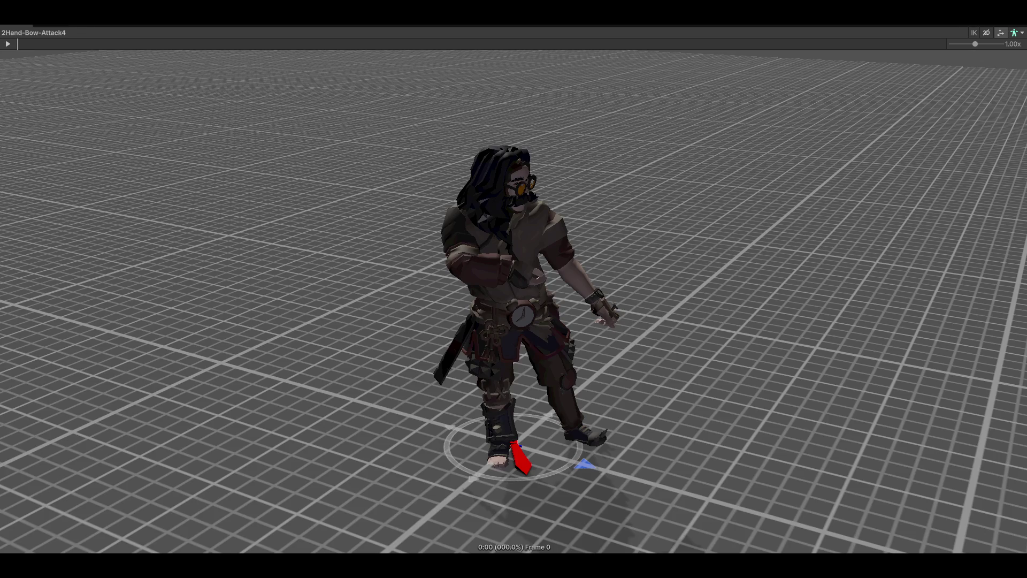
# - Play 2Hand-Bow-Attack4, 5 and 6 in turn, orbiting to front, back and angled views
pyautogui.click(7, 44)
pyautogui.moveTo(498, 192)
pyautogui.mouseDown()
pyautogui.moveTo(706, 266)
pyautogui.moveTo(580, 265)
pyautogui.moveTo(633, 271)
pyautogui.moveTo(607, 275)
pyautogui.mouseUp()
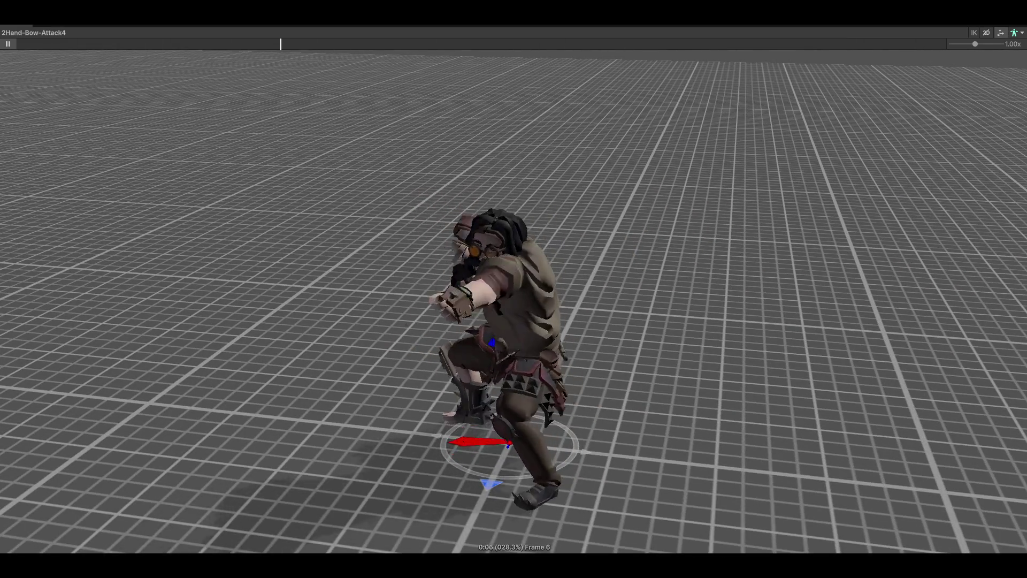
pyautogui.press('Down')
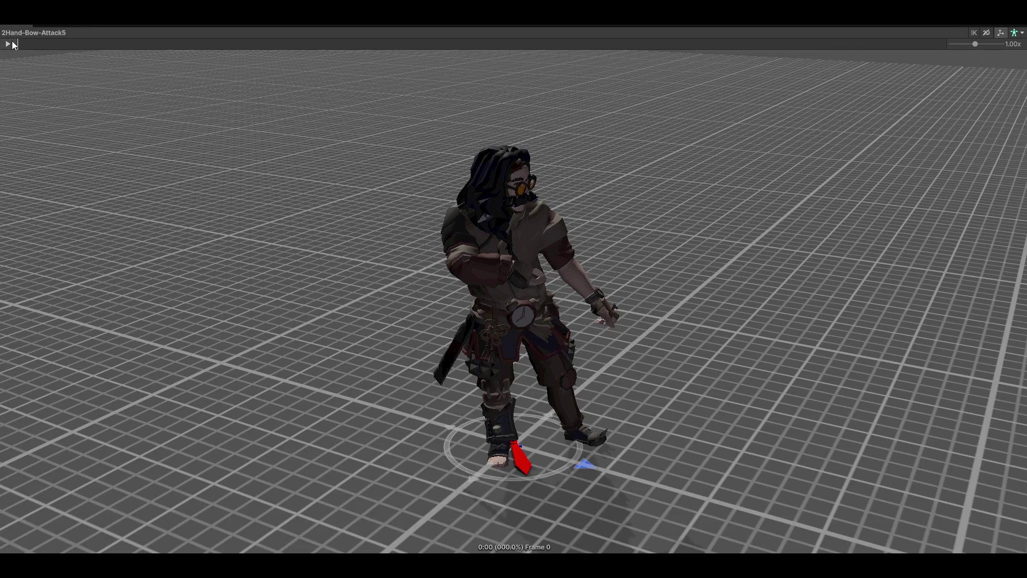
pyautogui.click(13, 43)
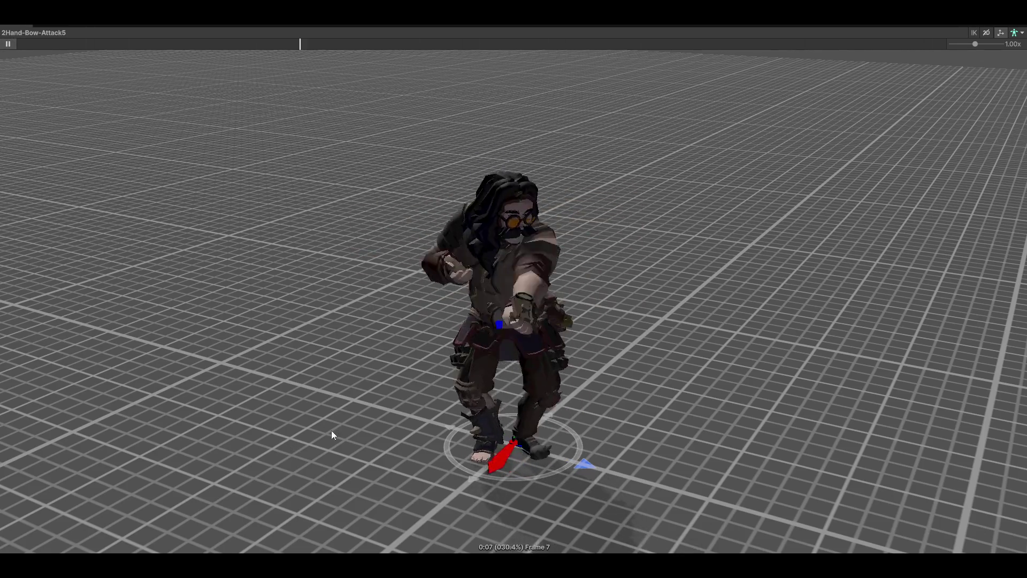
pyautogui.moveTo(299, 440)
pyautogui.mouseDown()
pyautogui.moveTo(690, 321)
pyautogui.moveTo(598, 268)
pyautogui.mouseUp()
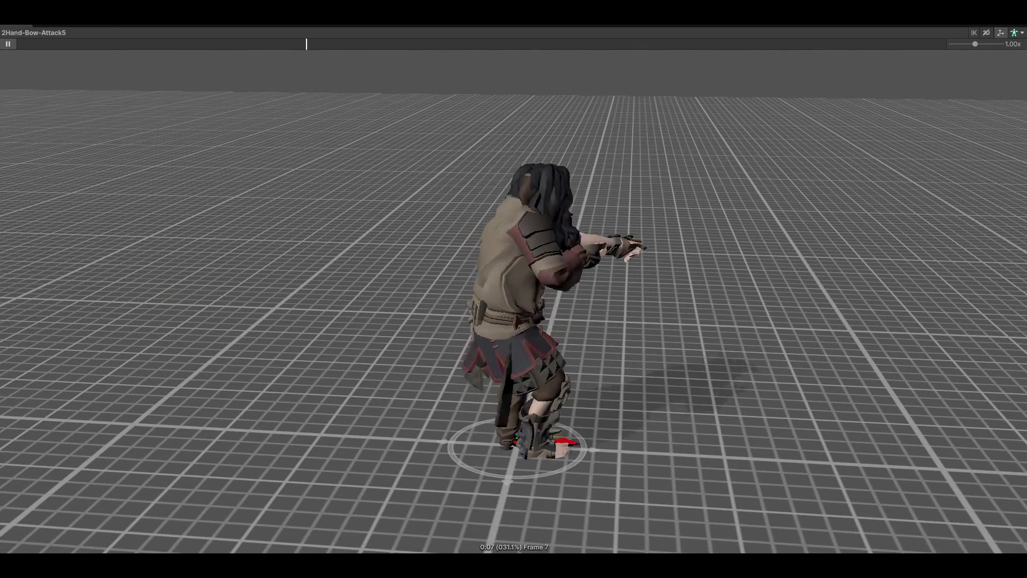
pyautogui.press('Down')
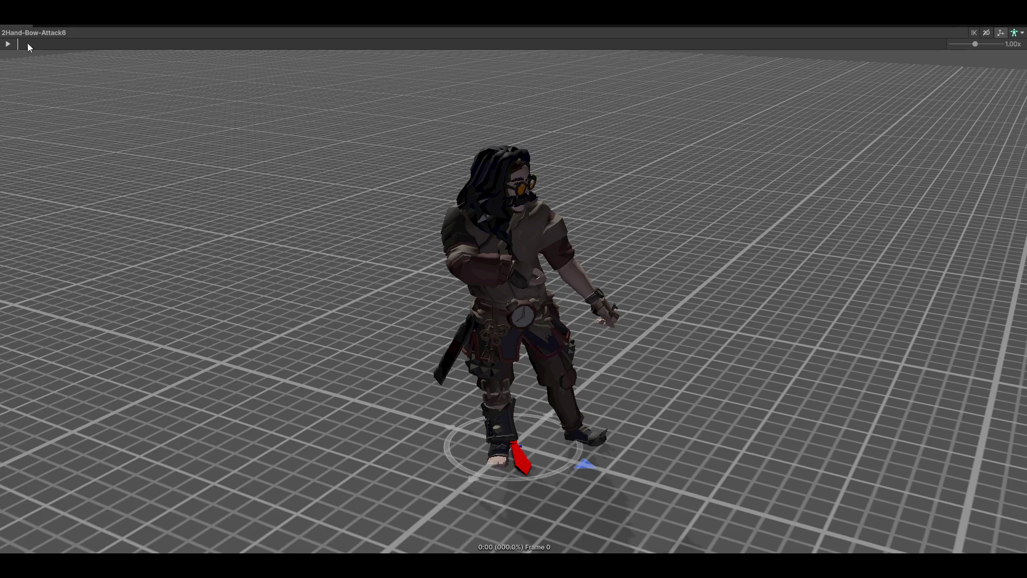
pyautogui.click(9, 44)
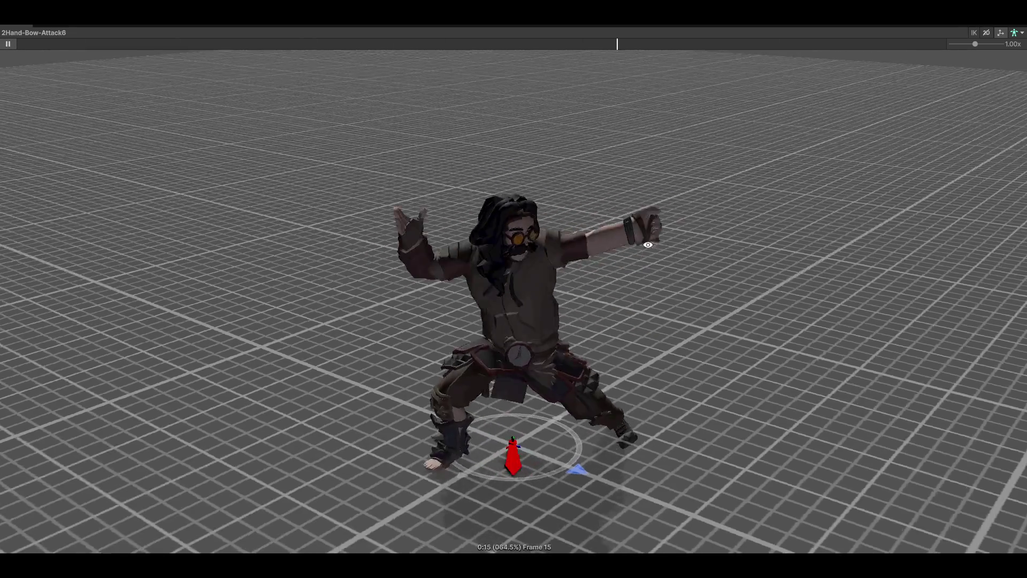
pyautogui.moveTo(591, 207); pyautogui.dragTo(609, 231)
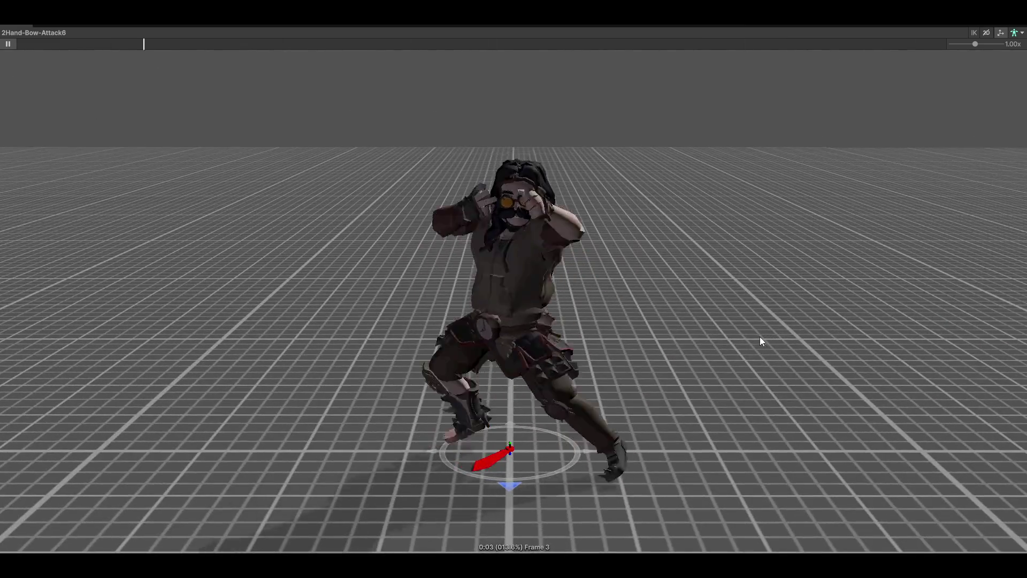
pyautogui.moveTo(664, 329)
pyautogui.mouseDown()
pyautogui.moveTo(615, 342)
pyautogui.moveTo(633, 344)
pyautogui.mouseUp()
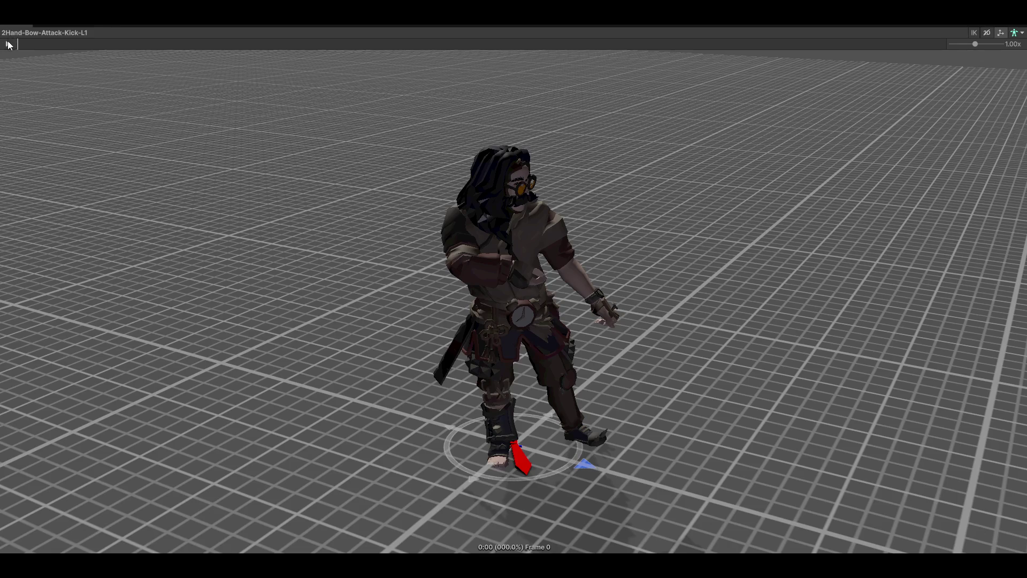
# - Play the Bow-Attack-Kick-L1 and Kick-L2 clips, orbiting round to the character's back
pyautogui.click(8, 45)
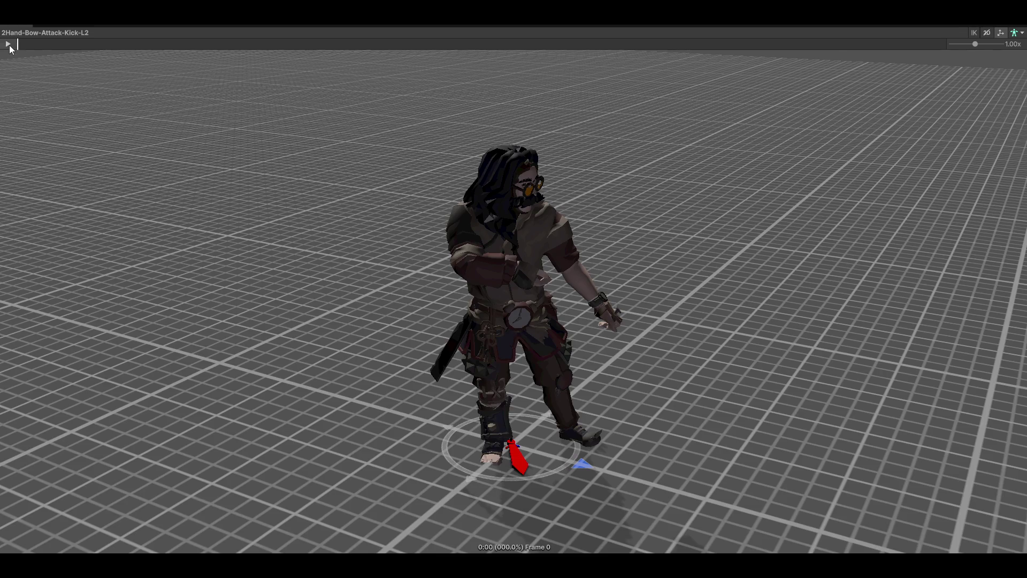
pyautogui.click(9, 45)
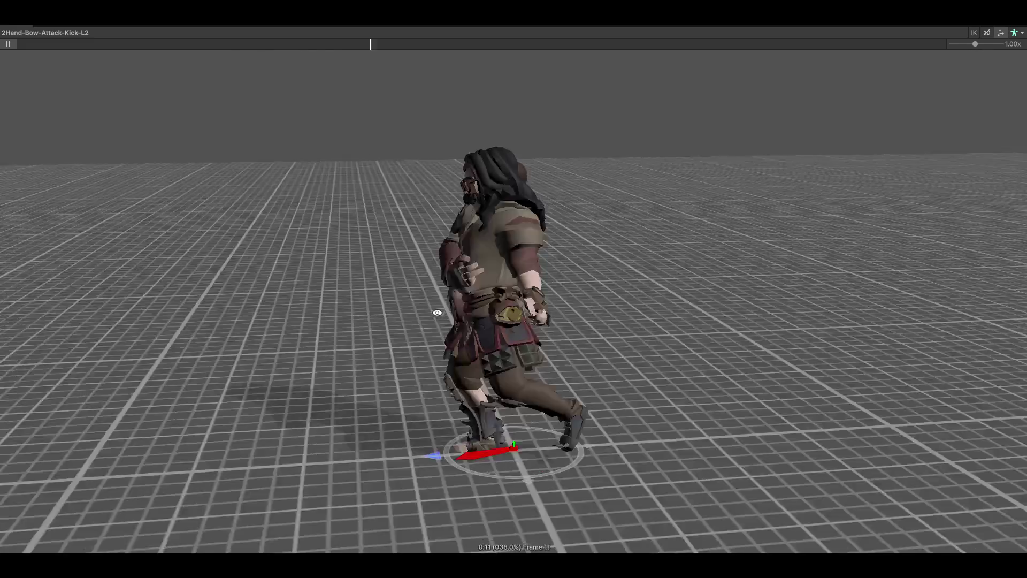
pyautogui.moveTo(708, 313); pyautogui.dragTo(562, 316)
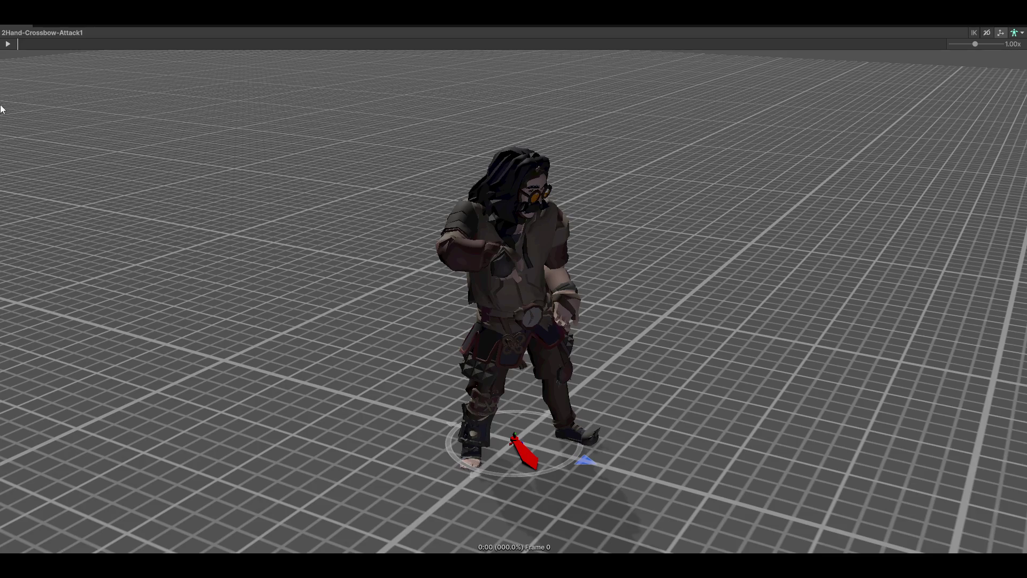
# - Play 2Hand-Crossbow-Attack1 through Attack3, orbiting to low front and side views
pyautogui.click(8, 44)
pyautogui.moveTo(856, 303)
pyautogui.mouseDown()
pyautogui.moveTo(635, 268)
pyautogui.moveTo(661, 268)
pyautogui.mouseUp()
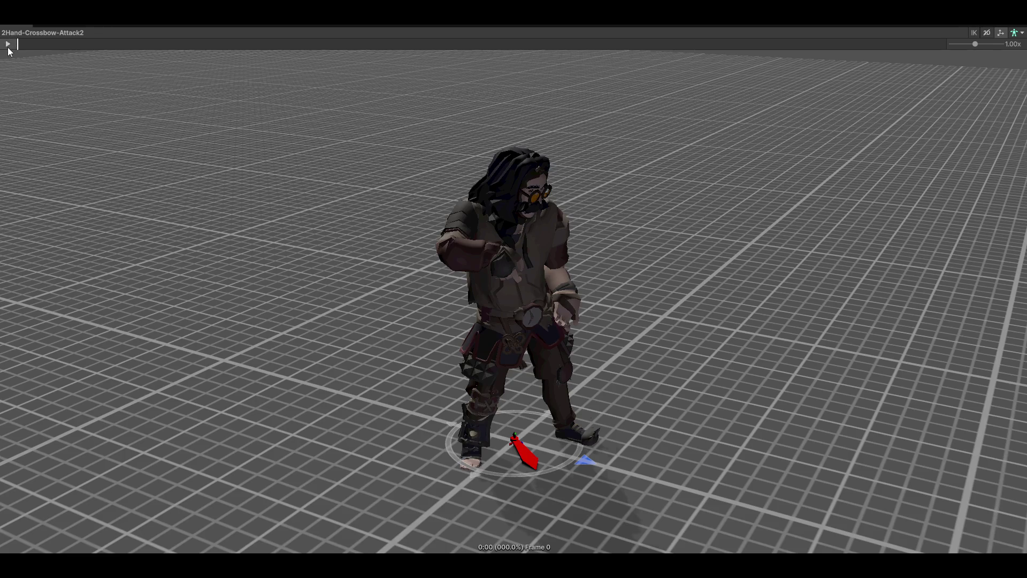
pyautogui.click(8, 43)
pyautogui.moveTo(681, 277)
pyautogui.mouseDown()
pyautogui.moveTo(427, 247)
pyautogui.moveTo(569, 263)
pyautogui.moveTo(565, 230)
pyautogui.mouseUp()
pyautogui.click(9, 44)
pyautogui.moveTo(715, 234); pyautogui.dragTo(522, 244)
pyautogui.moveTo(680, 284)
pyautogui.mouseDown()
pyautogui.moveTo(819, 309)
pyautogui.moveTo(689, 330)
pyautogui.moveTo(737, 337)
pyautogui.mouseUp()
pyautogui.moveTo(756, 372)
pyautogui.mouseDown()
pyautogui.moveTo(764, 397)
pyautogui.moveTo(669, 375)
pyautogui.mouseUp()
pyautogui.moveTo(608, 230)
pyautogui.mouseDown()
pyautogui.moveTo(738, 275)
pyautogui.moveTo(708, 273)
pyautogui.moveTo(734, 256)
pyautogui.moveTo(872, 235)
pyautogui.moveTo(738, 259)
pyautogui.mouseUp()
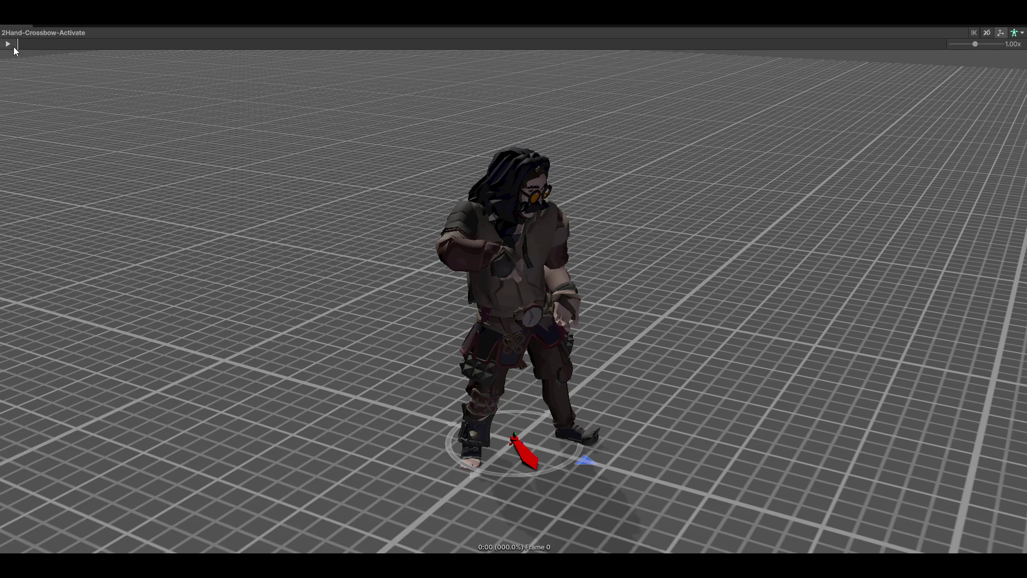
# - Play the next crossbow clip from a lower angle, then the 2Hand-Crossbow-Pickup clip
pyautogui.click(8, 44)
pyautogui.moveTo(607, 213)
pyautogui.mouseDown()
pyautogui.moveTo(667, 268)
pyautogui.moveTo(758, 264)
pyautogui.moveTo(775, 252)
pyautogui.mouseUp()
pyautogui.click(8, 44)
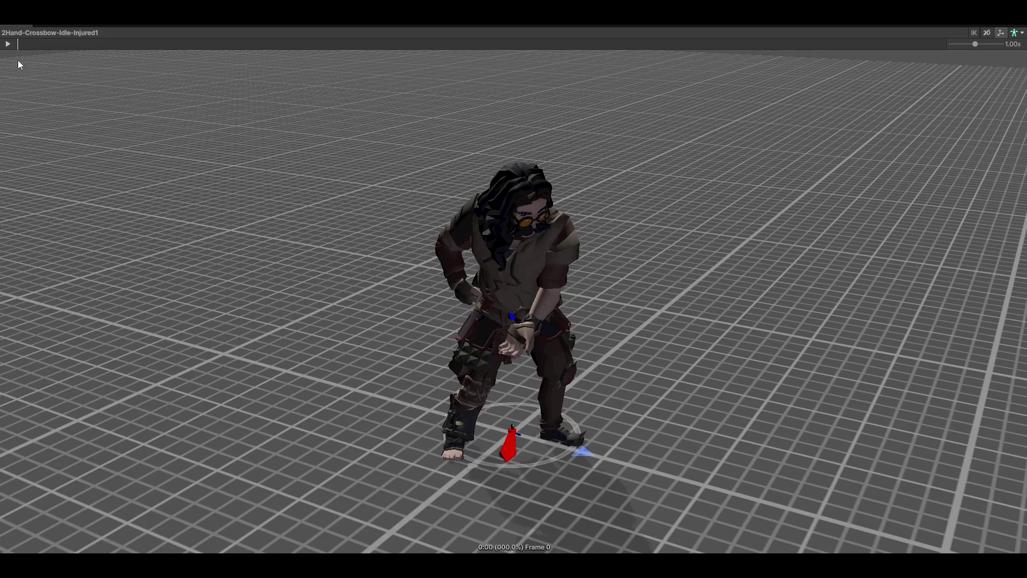
# - Play the crossbow Idle-Alert1, Roll-Forward, Dodge-Backward and Jump-Flip clips from low front views
pyautogui.moveTo(35, 59); pyautogui.dragTo(257, 42)
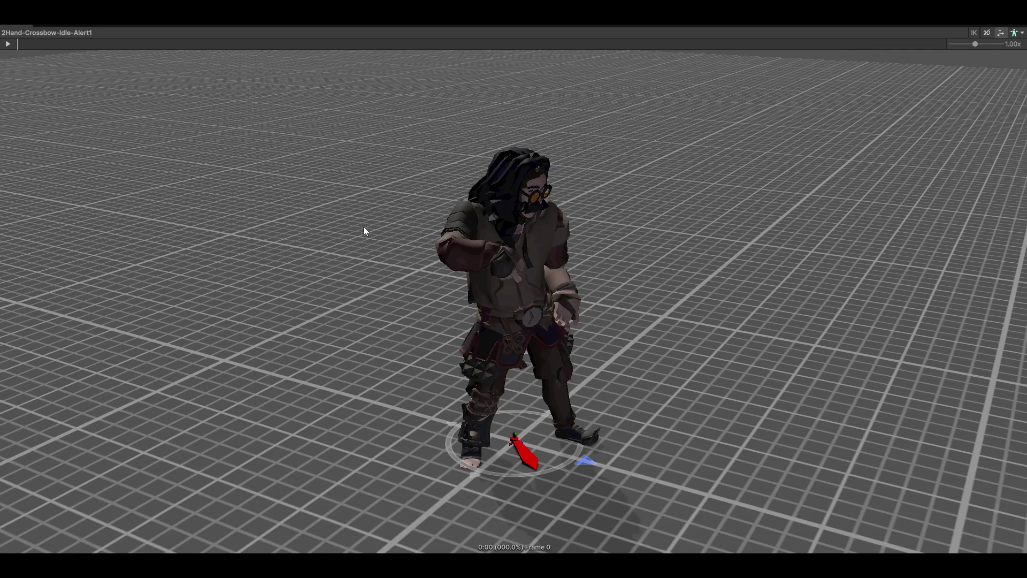
pyautogui.click(8, 45)
pyautogui.moveTo(725, 232)
pyautogui.mouseDown()
pyautogui.moveTo(633, 222)
pyautogui.moveTo(791, 201)
pyautogui.moveTo(663, 239)
pyautogui.moveTo(652, 228)
pyautogui.mouseUp()
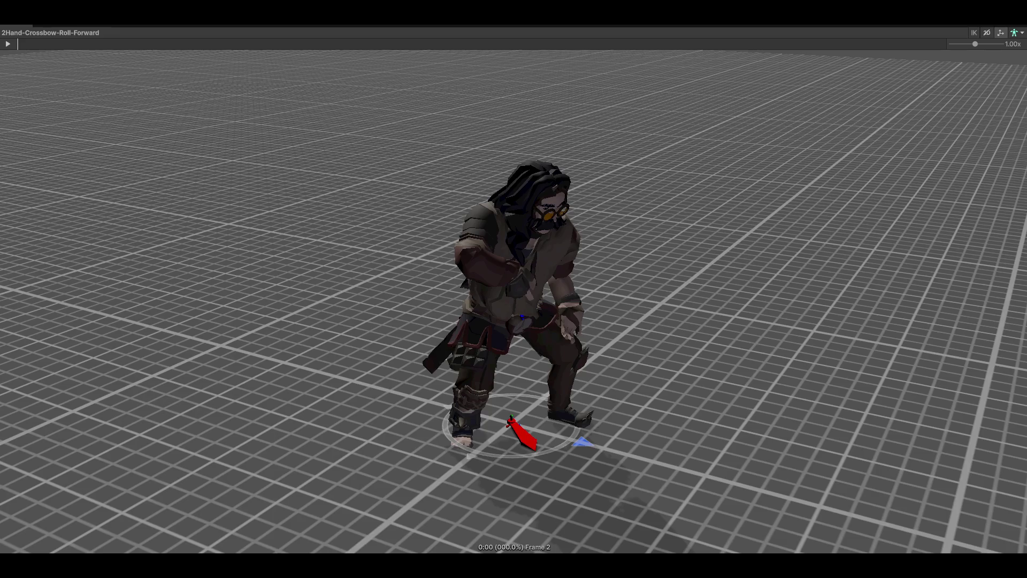
pyautogui.click(8, 43)
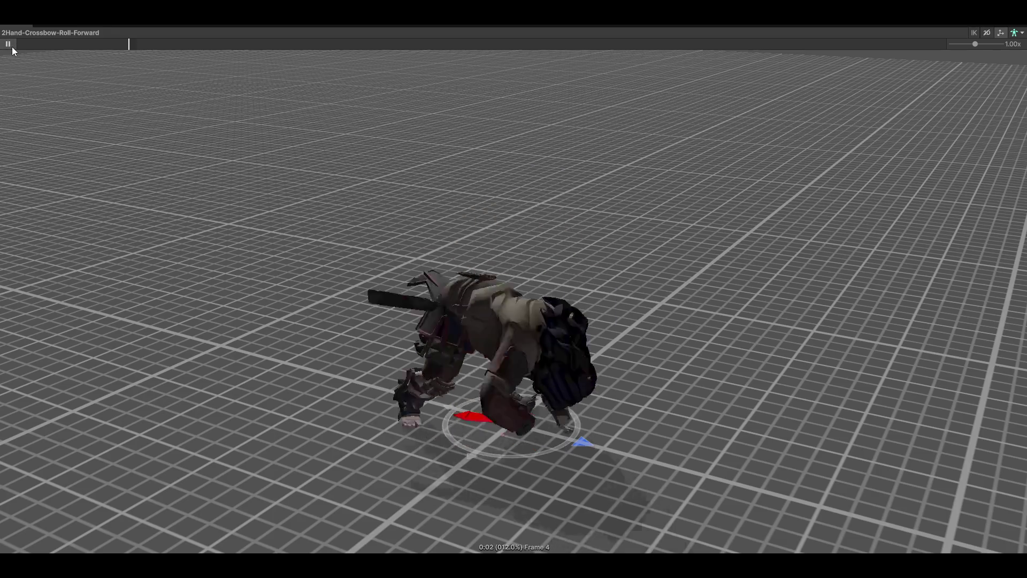
pyautogui.moveTo(495, 200)
pyautogui.mouseDown()
pyautogui.moveTo(640, 300)
pyautogui.moveTo(839, 294)
pyautogui.moveTo(653, 316)
pyautogui.mouseUp()
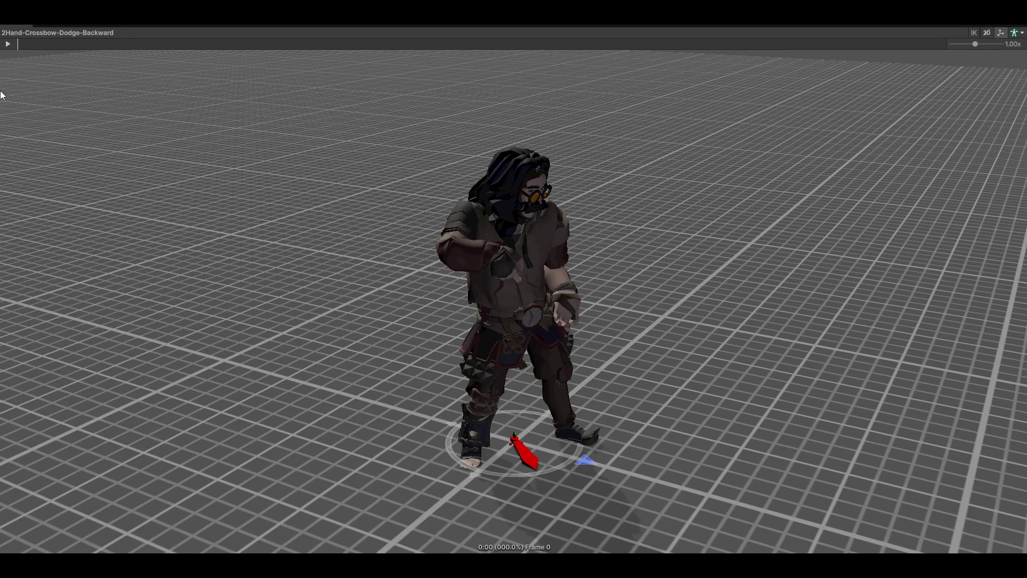
pyautogui.click(8, 44)
pyautogui.moveTo(667, 316)
pyautogui.mouseDown()
pyautogui.moveTo(509, 300)
pyautogui.moveTo(389, 309)
pyautogui.moveTo(435, 325)
pyautogui.mouseUp()
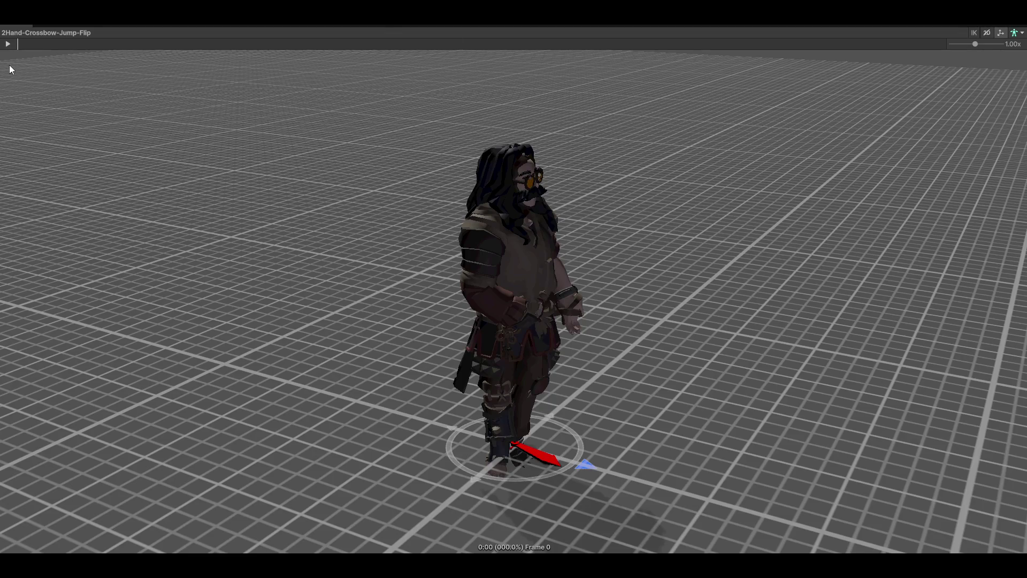
pyautogui.click(8, 44)
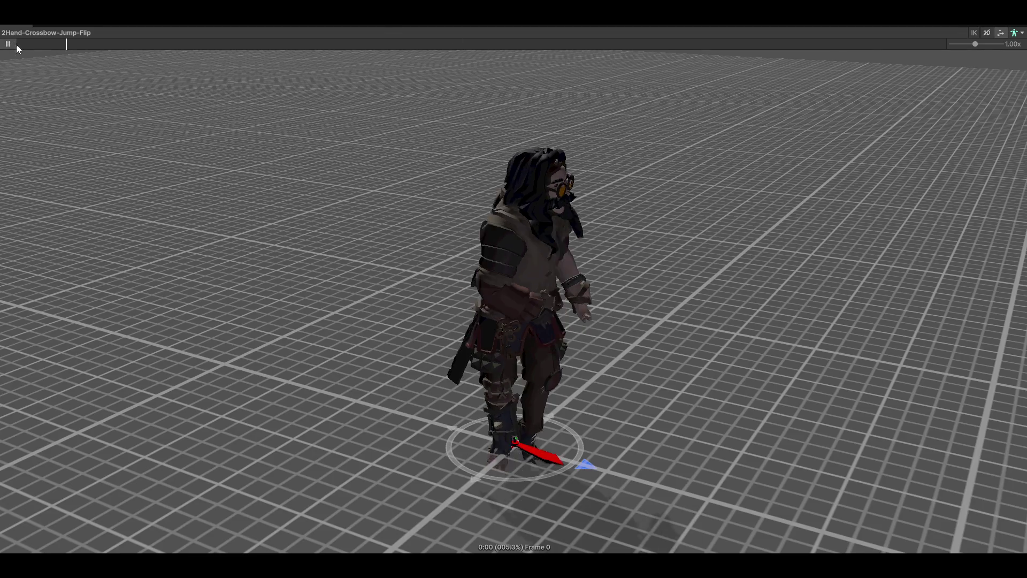
# - Play the crossbow Fall, Land and Jump clips, orbiting to top-down and rear views
pyautogui.moveTo(534, 202)
pyautogui.mouseDown()
pyautogui.moveTo(706, 287)
pyautogui.moveTo(431, 235)
pyautogui.mouseUp()
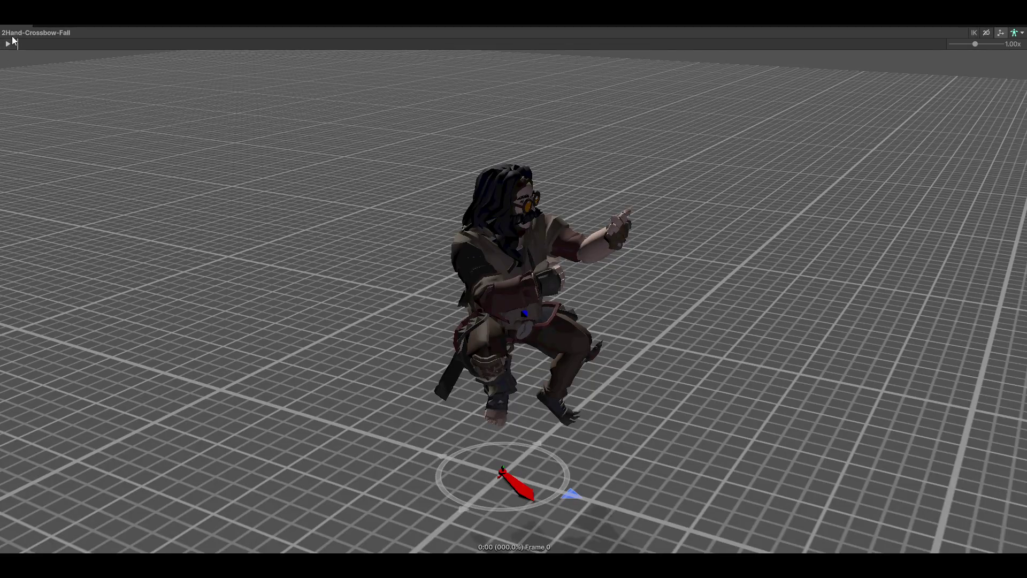
pyautogui.click(8, 44)
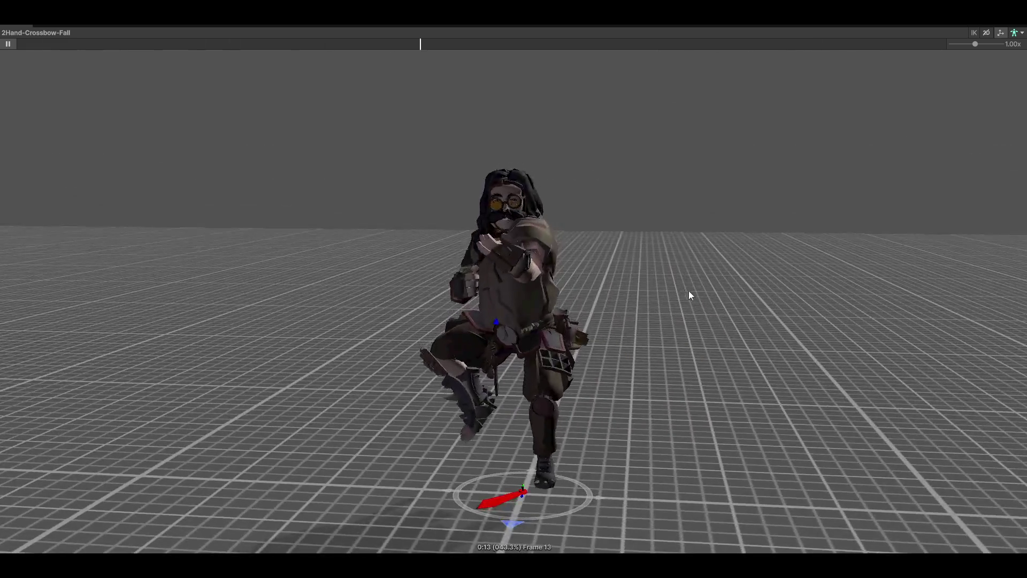
pyautogui.moveTo(689, 296)
pyautogui.mouseDown()
pyautogui.moveTo(289, 412)
pyautogui.moveTo(188, 367)
pyautogui.mouseUp()
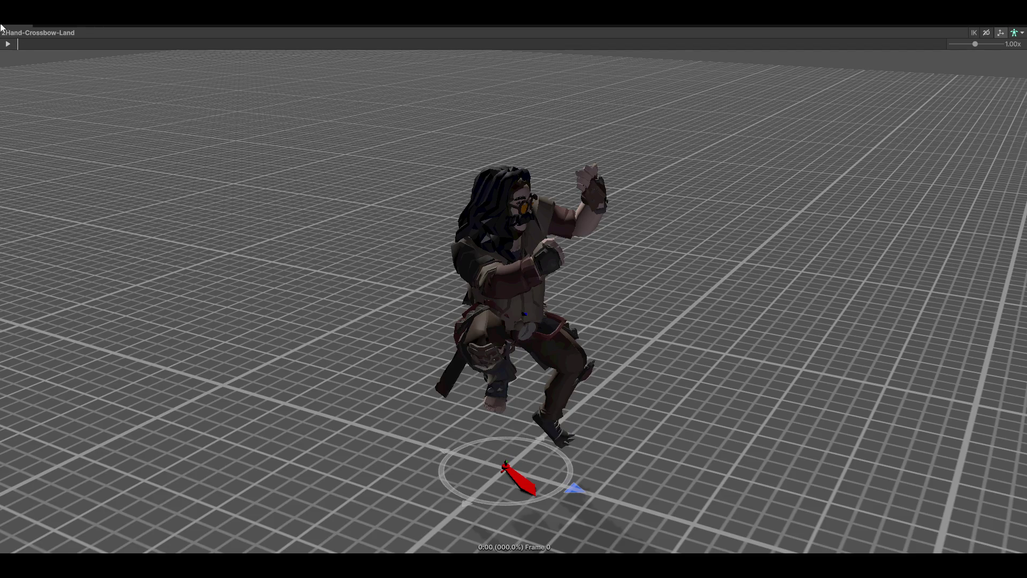
pyautogui.click(10, 43)
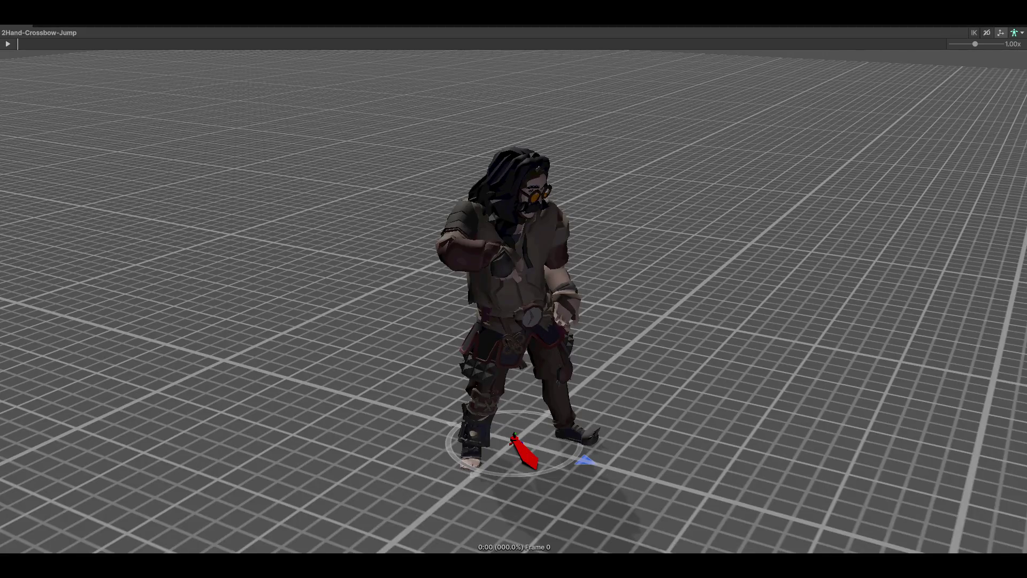
pyautogui.click(7, 44)
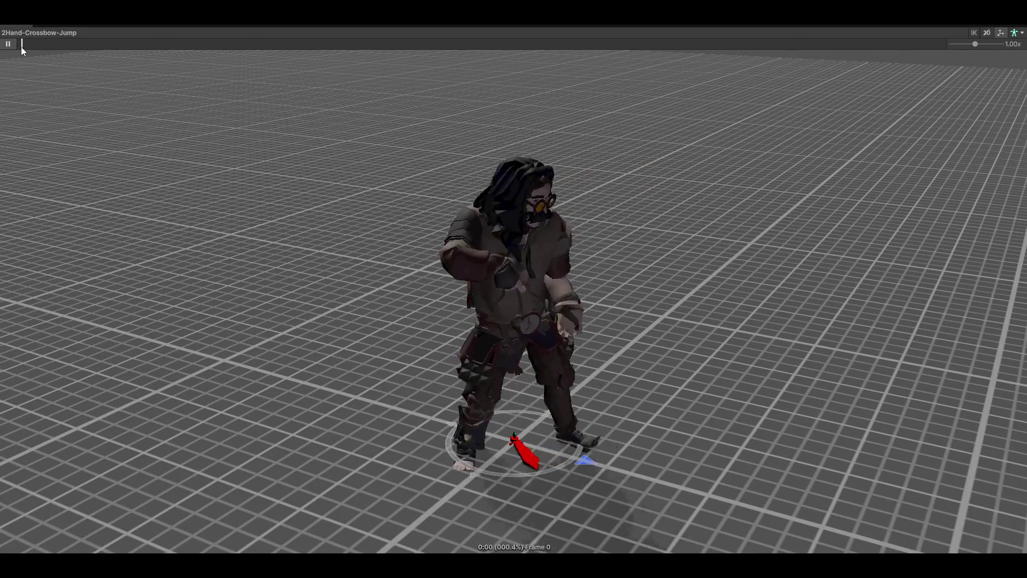
pyautogui.moveTo(187, 123)
pyautogui.mouseDown()
pyautogui.moveTo(298, 174)
pyautogui.moveTo(590, 183)
pyautogui.moveTo(704, 231)
pyautogui.moveTo(680, 257)
pyautogui.mouseUp()
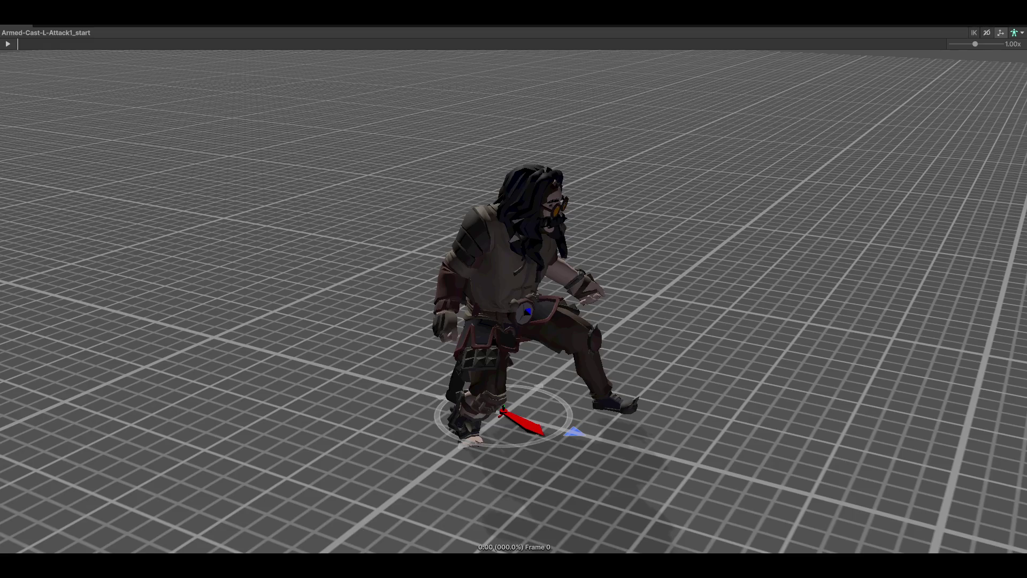
# - Play Armed-Cast-L-Attack1_start and Attack1_loop, orbiting to frontal views
pyautogui.click(8, 44)
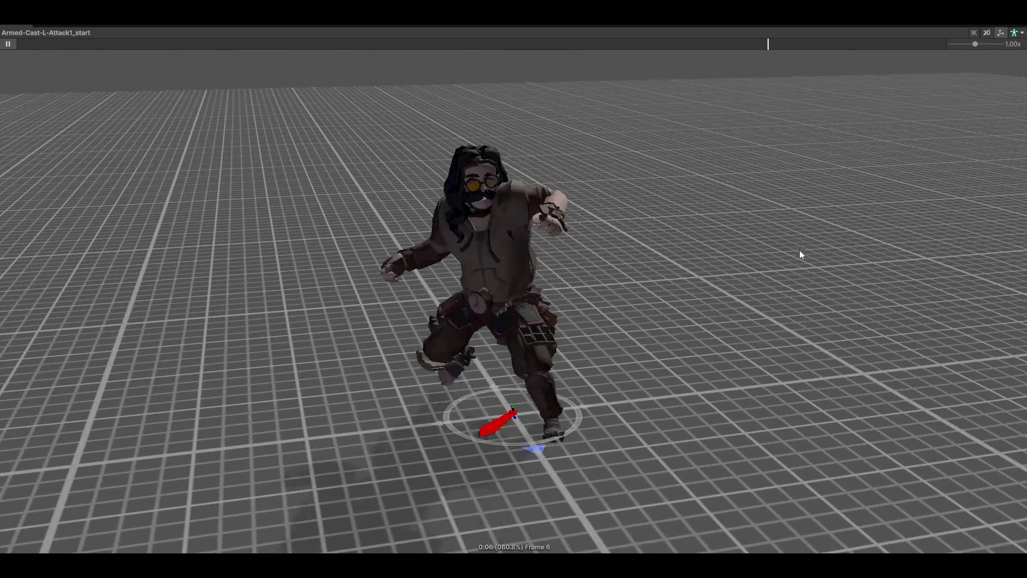
pyautogui.moveTo(800, 252); pyautogui.dragTo(615, 264)
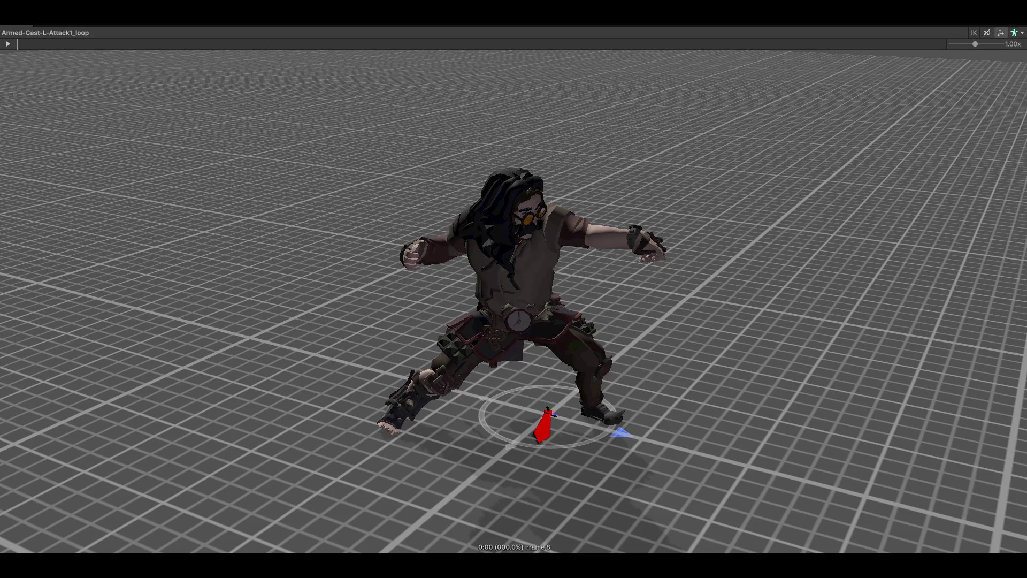
pyautogui.click(7, 44)
pyautogui.moveTo(711, 316)
pyautogui.mouseDown()
pyautogui.moveTo(459, 335)
pyautogui.moveTo(683, 339)
pyautogui.moveTo(814, 323)
pyautogui.moveTo(375, 316)
pyautogui.moveTo(149, 355)
pyautogui.moveTo(392, 310)
pyautogui.moveTo(654, 240)
pyautogui.mouseUp()
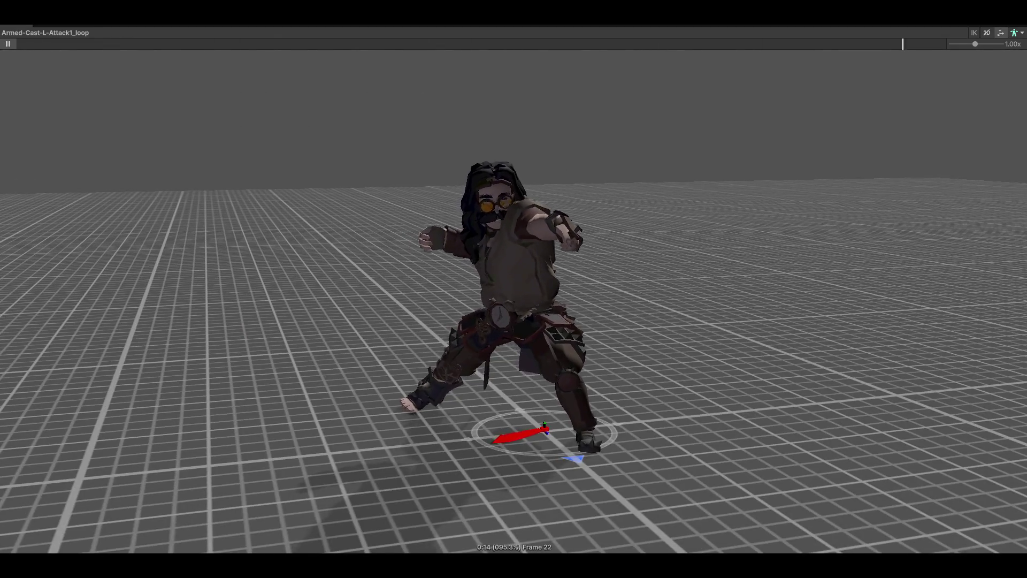
# - Play Armed-Cast-L-Attack2_loop, then step past the Attack2 end and start clips and play the next one
pyautogui.press('Down')
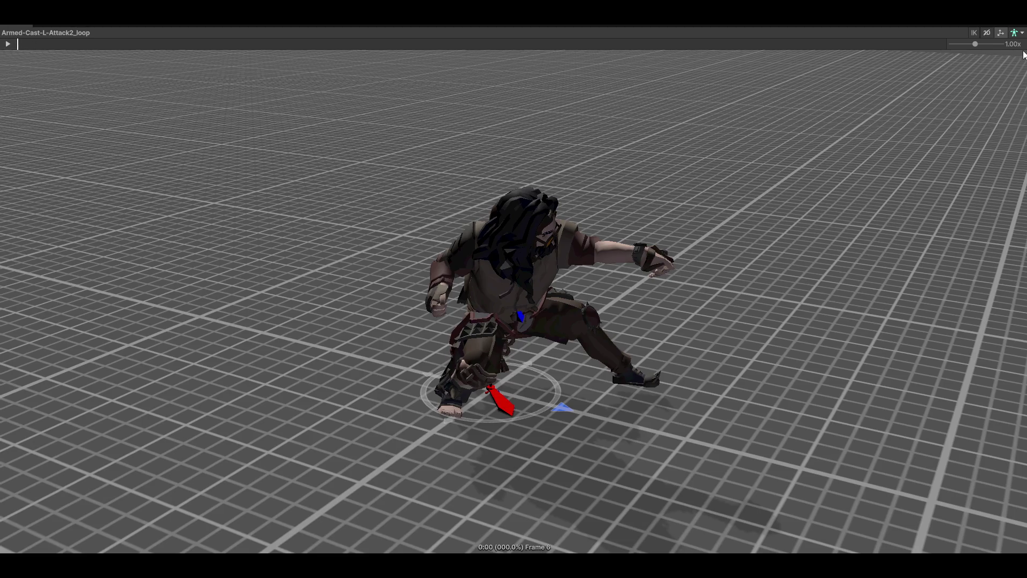
pyautogui.click(8, 44)
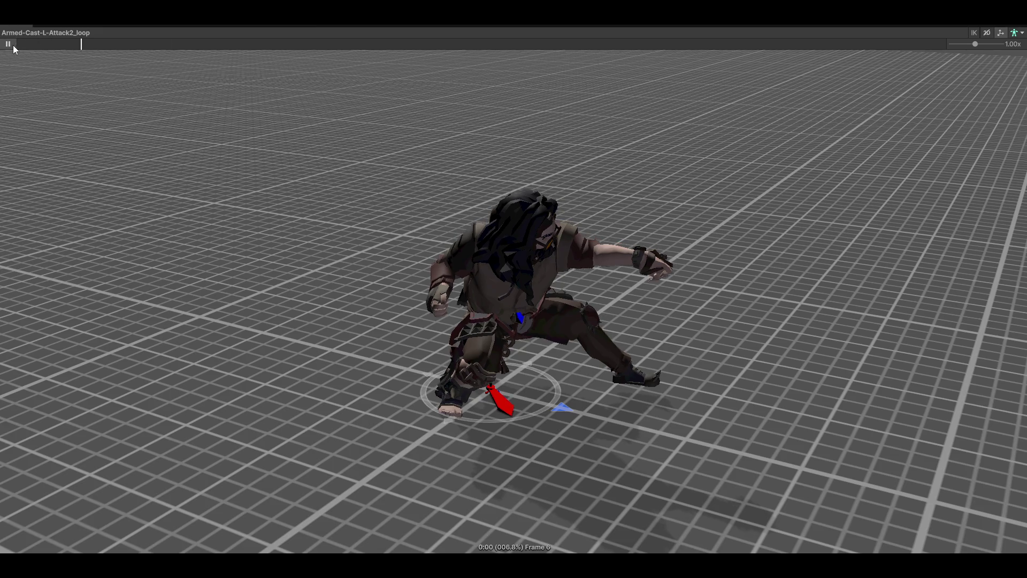
pyautogui.moveTo(679, 300)
pyautogui.mouseDown()
pyautogui.moveTo(420, 277)
pyautogui.moveTo(467, 301)
pyautogui.mouseUp()
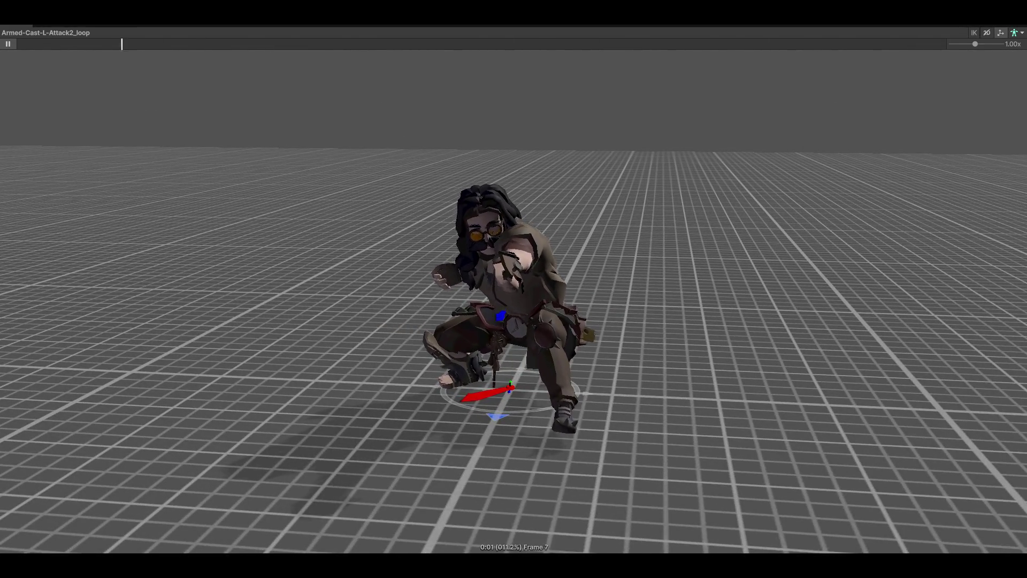
pyautogui.press('Up')
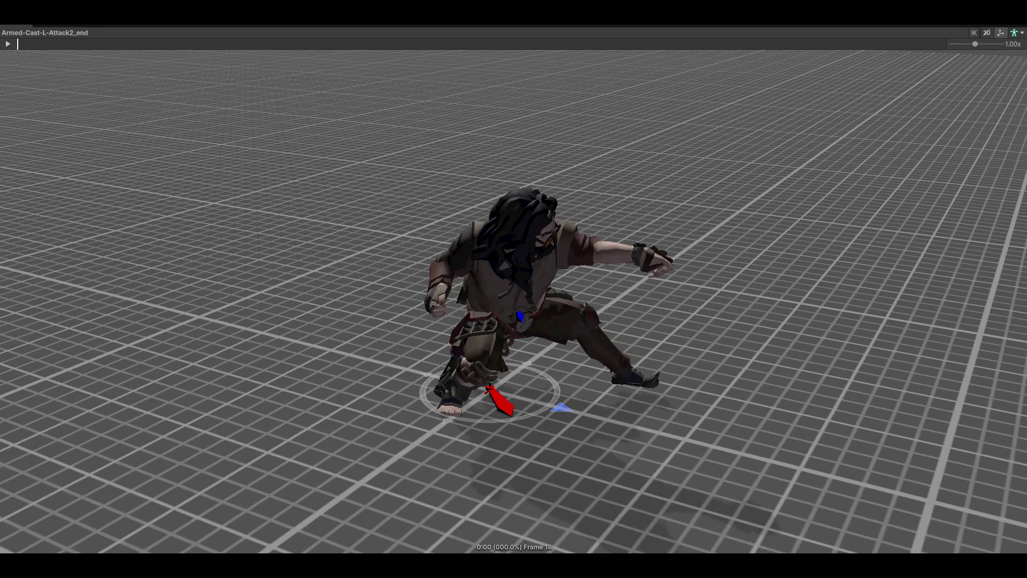
pyautogui.press('Up')
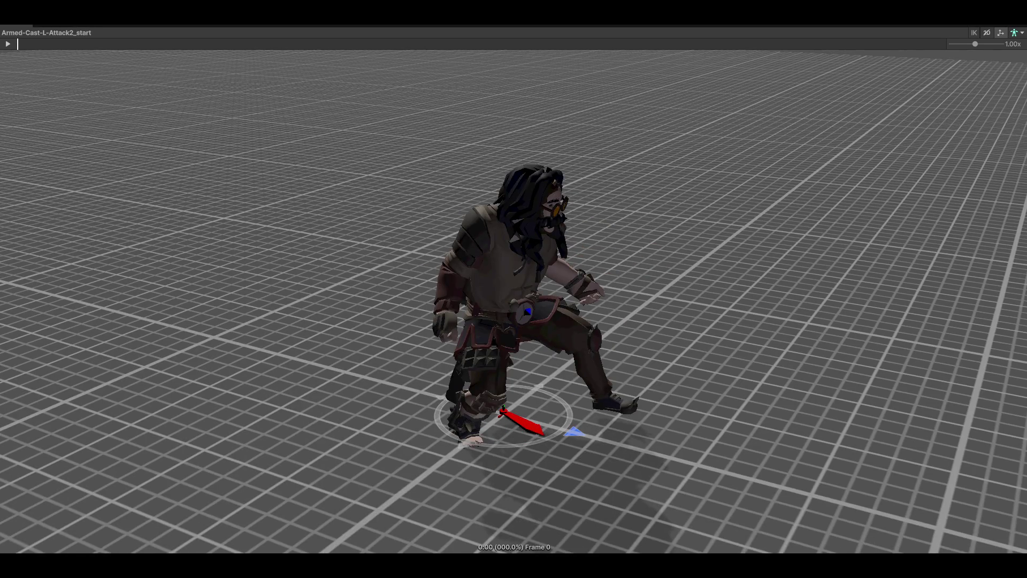
pyautogui.press('Up')
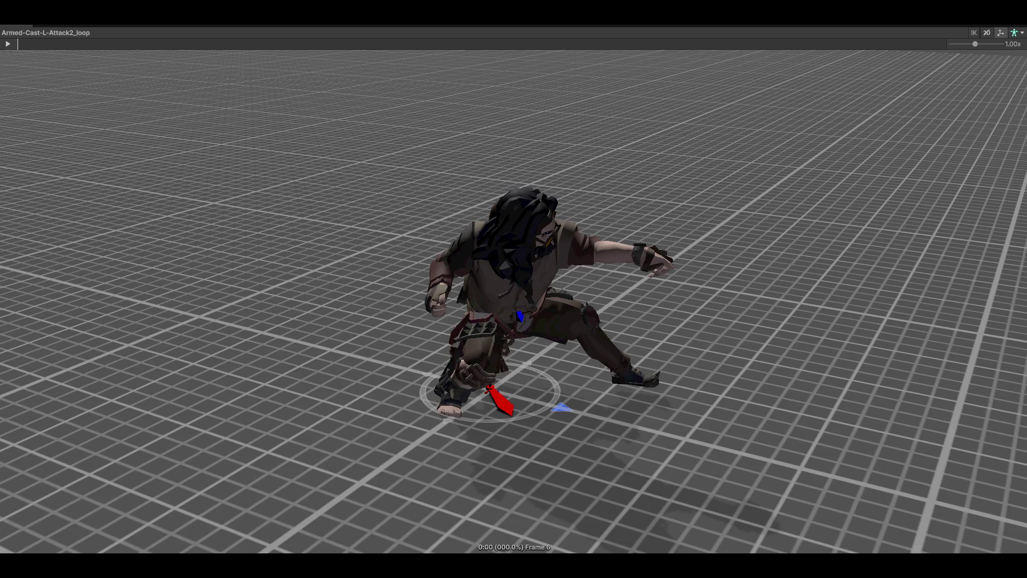
pyautogui.press('Up')
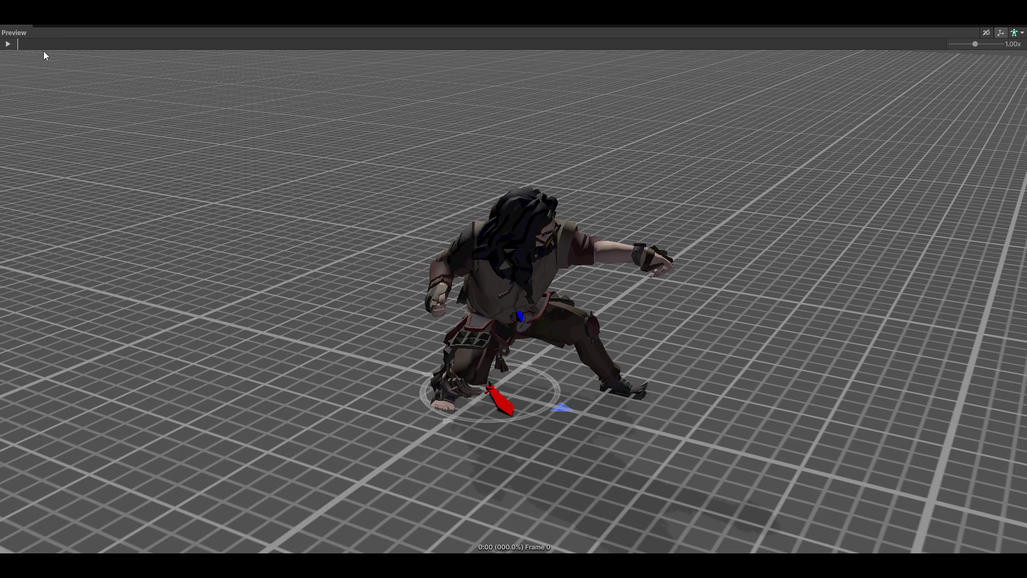
pyautogui.click(7, 44)
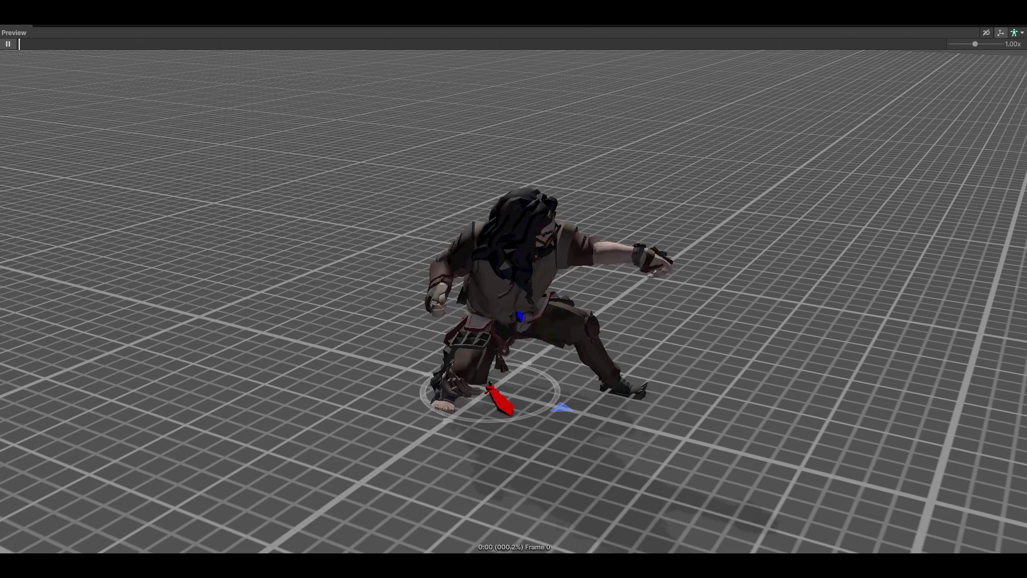
# - Play the next two casting clips, orbiting to low front views
pyautogui.press('Down')
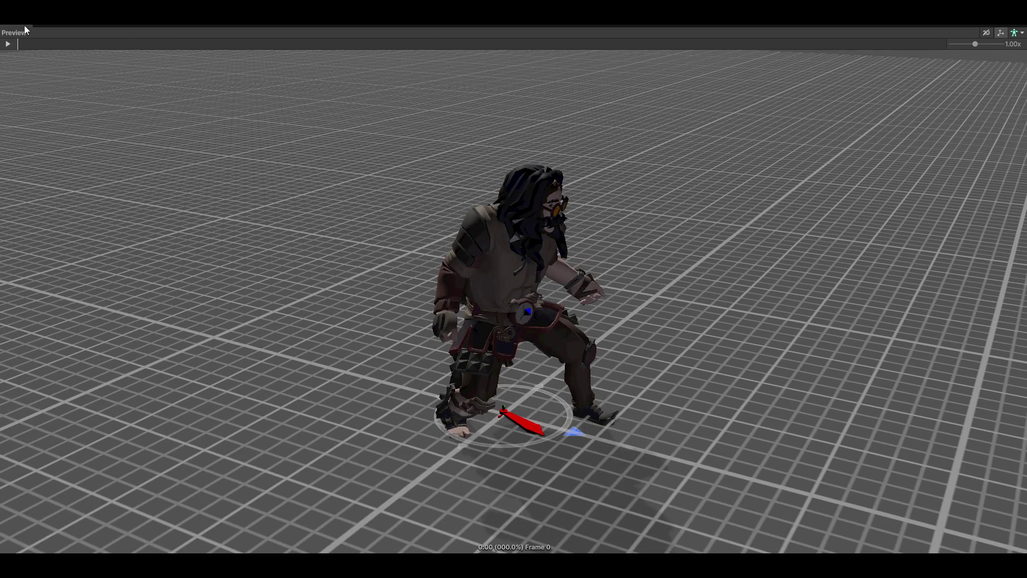
pyautogui.click(7, 43)
pyautogui.moveTo(750, 258)
pyautogui.mouseDown()
pyautogui.moveTo(721, 246)
pyautogui.moveTo(525, 283)
pyautogui.mouseUp()
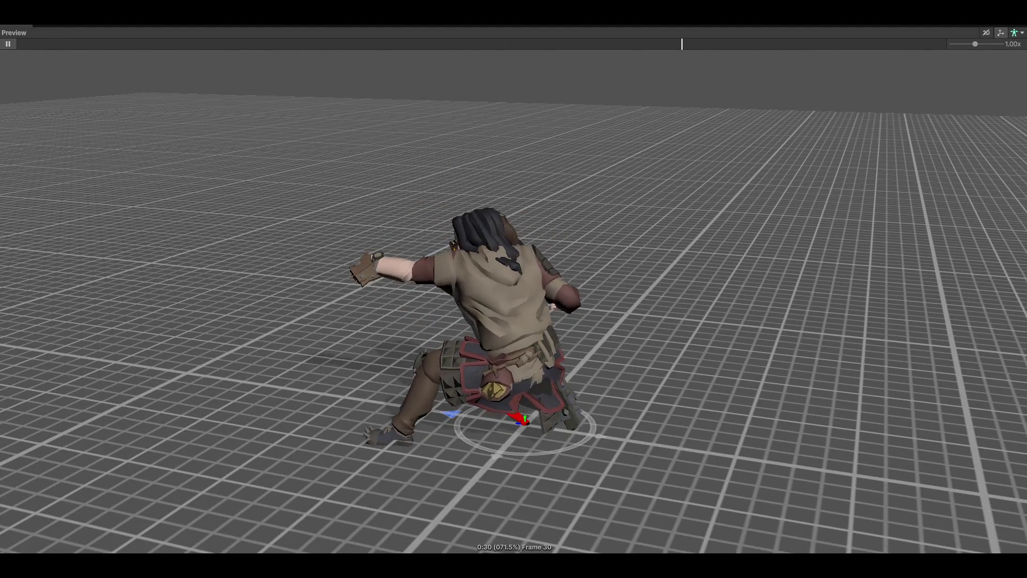
pyautogui.press('Down')
pyautogui.press('Down')
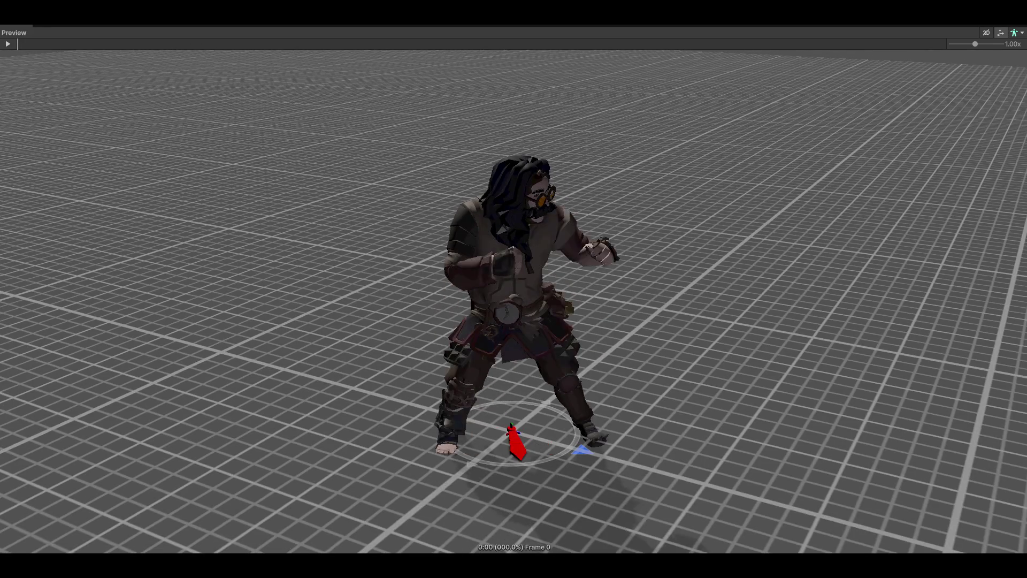
pyautogui.click(8, 44)
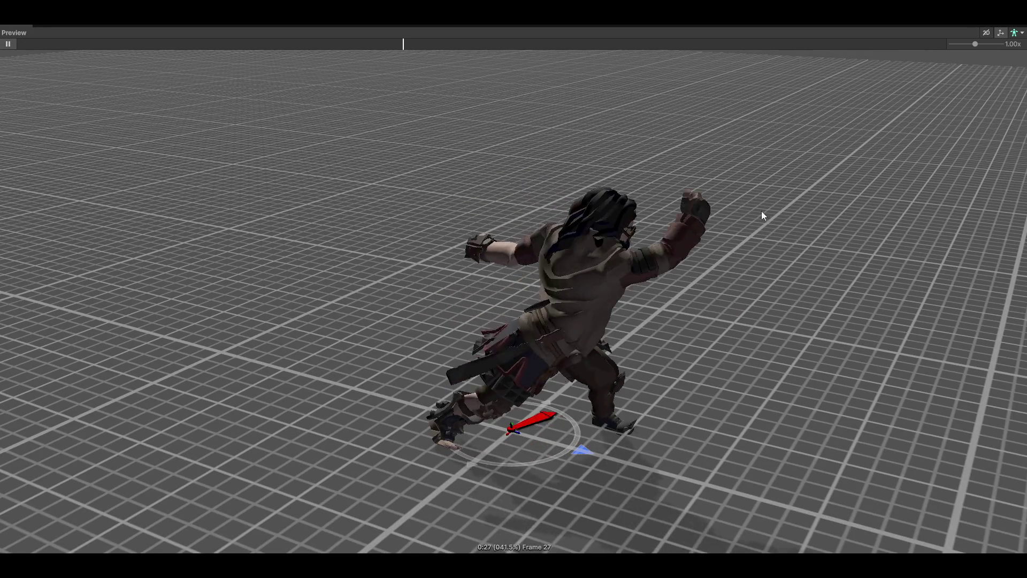
pyautogui.moveTo(871, 213)
pyautogui.mouseDown()
pyautogui.moveTo(716, 188)
pyautogui.moveTo(676, 213)
pyautogui.mouseUp()
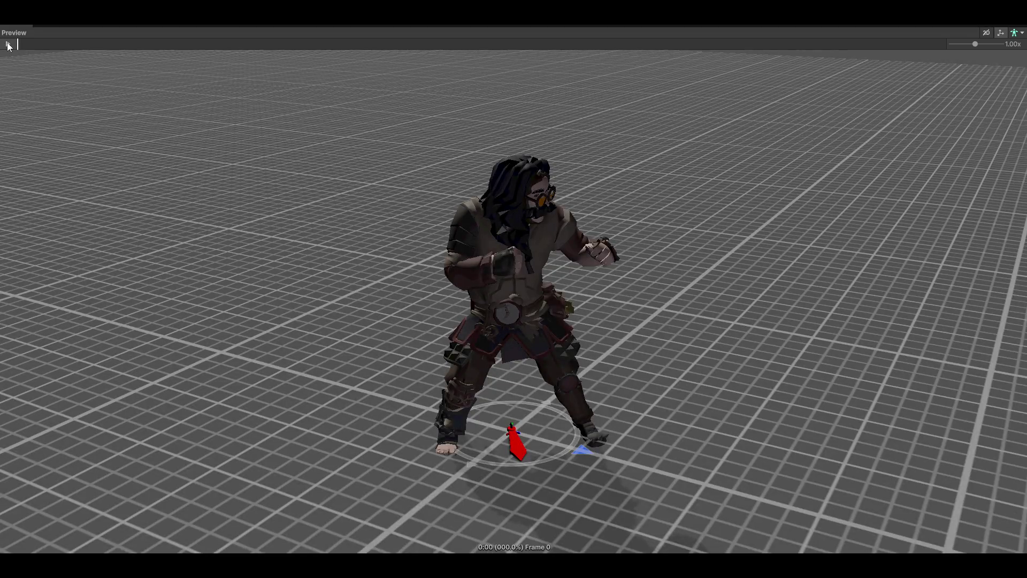
# - Replay the roughly 147-frame casting clip several times from low front angles
pyautogui.click(8, 43)
pyautogui.click(6, 45)
pyautogui.moveTo(615, 194)
pyautogui.mouseDown()
pyautogui.moveTo(598, 225)
pyautogui.moveTo(627, 252)
pyautogui.mouseUp()
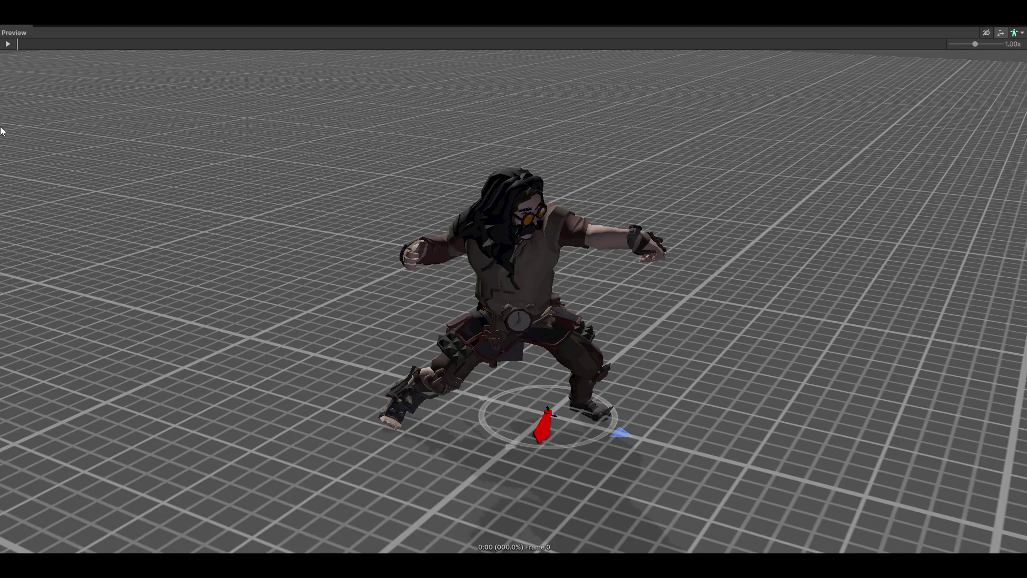
pyautogui.click(8, 44)
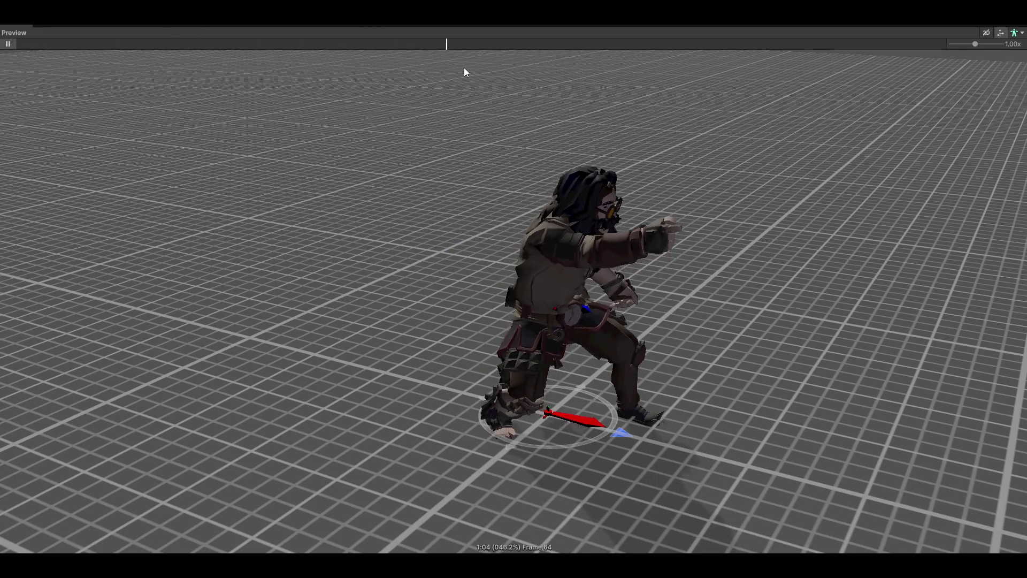
pyautogui.moveTo(785, 319)
pyautogui.mouseDown()
pyautogui.moveTo(883, 355)
pyautogui.moveTo(698, 322)
pyautogui.mouseUp()
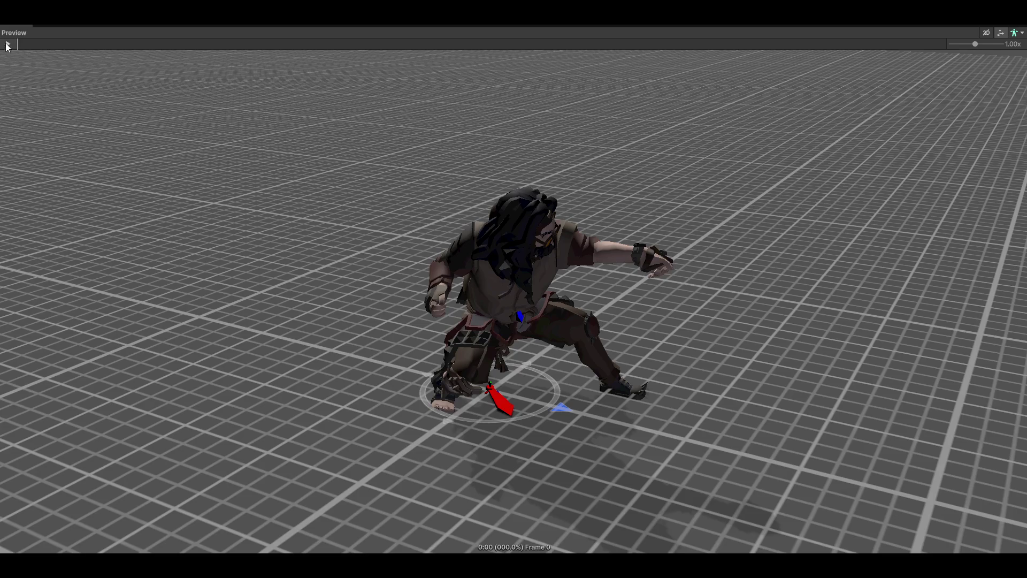
pyautogui.click(8, 44)
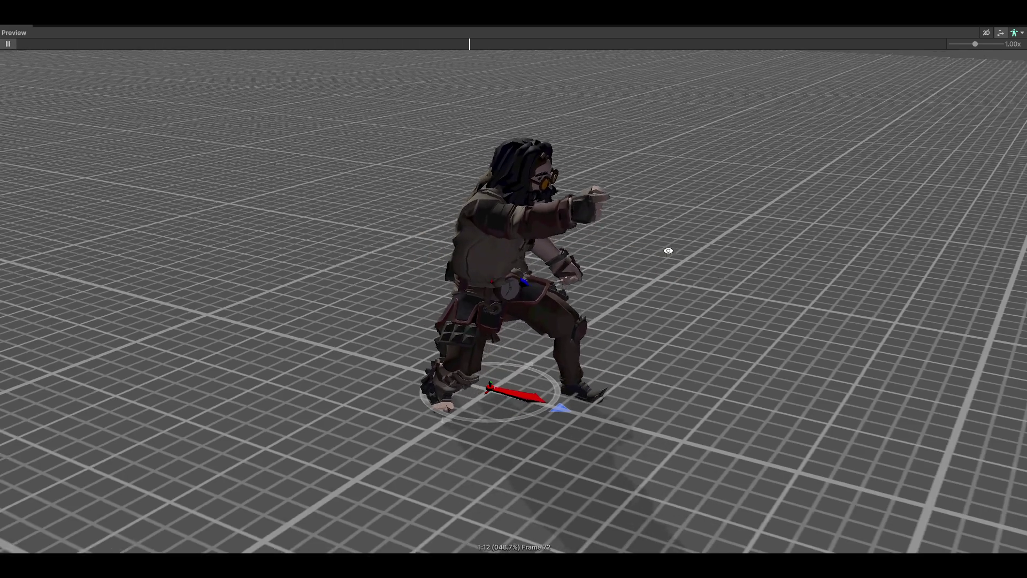
pyautogui.moveTo(668, 250)
pyautogui.mouseDown()
pyautogui.moveTo(786, 257)
pyautogui.moveTo(786, 311)
pyautogui.moveTo(736, 326)
pyautogui.mouseUp()
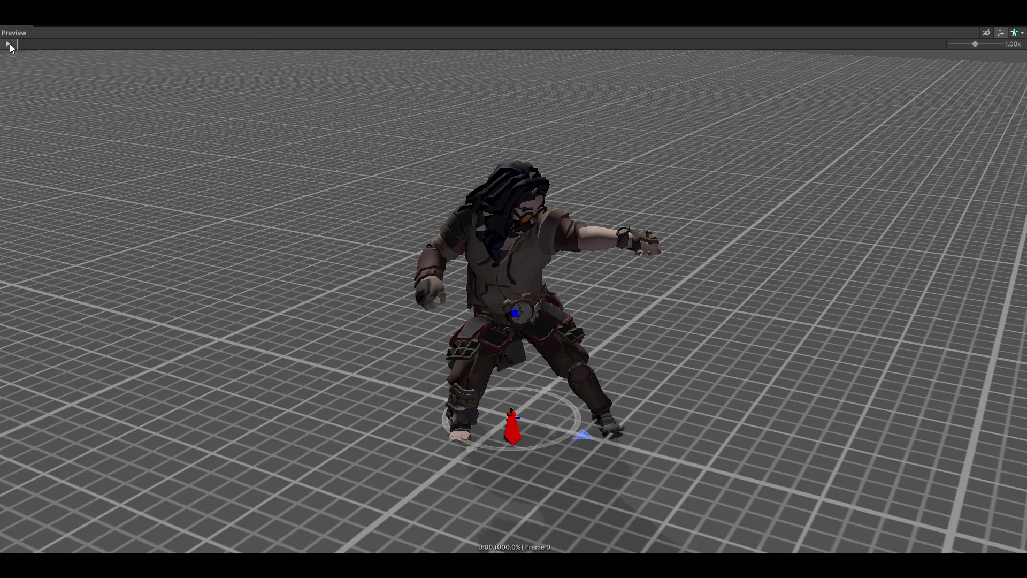
# - Play the next clip and Armed-Cast-L-Attack-Hand3_loop, panning and orbiting to a lower front view
pyautogui.click(8, 43)
pyautogui.moveTo(859, 277)
pyautogui.mouseDown()
pyautogui.moveTo(612, 280)
pyautogui.moveTo(545, 318)
pyautogui.mouseUp()
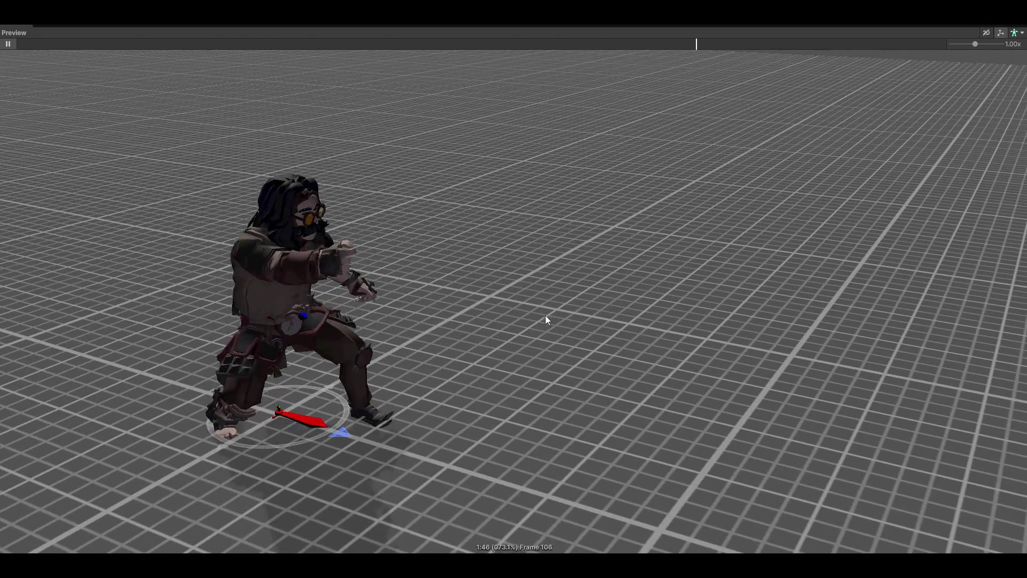
pyautogui.moveTo(492, 268); pyautogui.dragTo(310, 262)
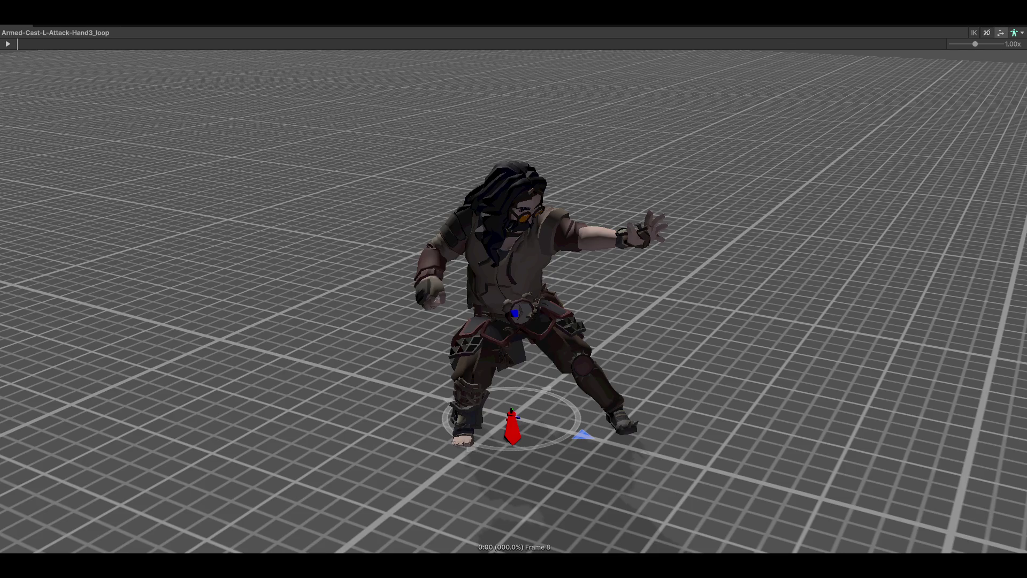
pyautogui.click(5, 44)
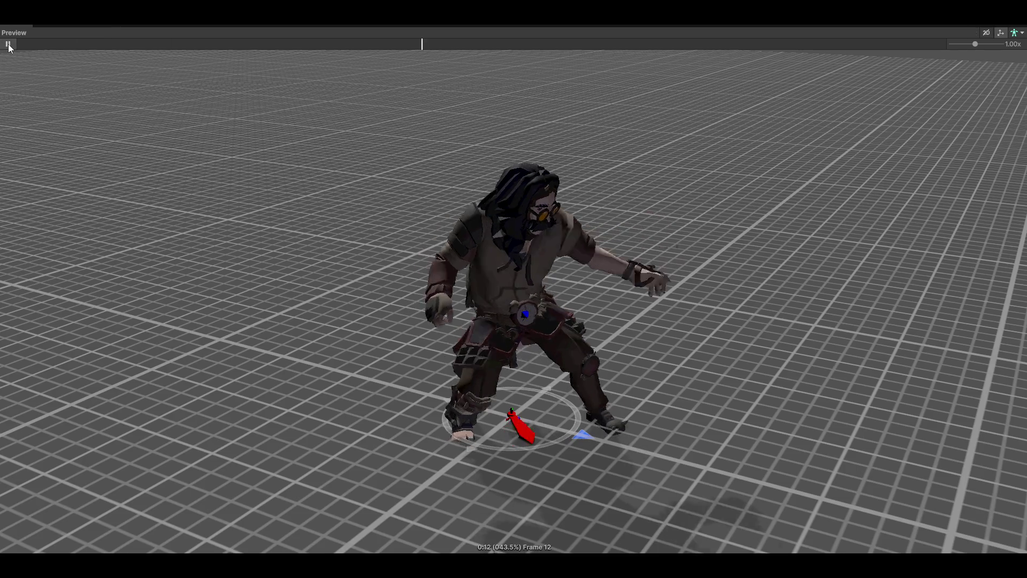
pyautogui.moveTo(789, 248)
pyautogui.mouseDown()
pyautogui.moveTo(575, 212)
pyautogui.moveTo(728, 259)
pyautogui.mouseUp()
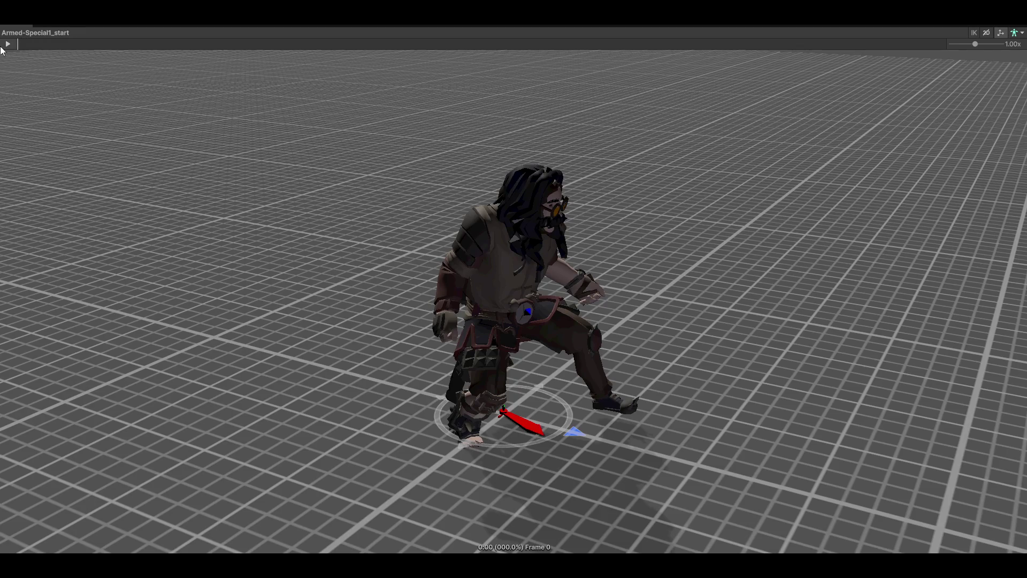
# - Play Armed-Special1_start and Armed-Special1_loop, orbiting to a low front-facing view
pyautogui.click(7, 44)
pyautogui.moveTo(229, 85); pyautogui.dragTo(611, 257)
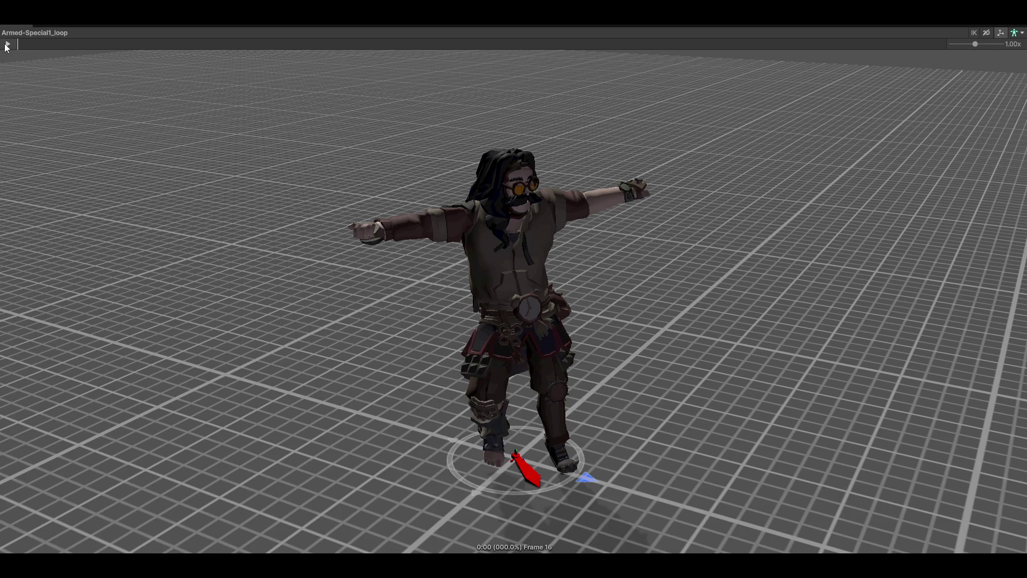
pyautogui.click(7, 44)
pyautogui.moveTo(765, 307)
pyautogui.mouseDown()
pyautogui.moveTo(749, 256)
pyautogui.moveTo(696, 246)
pyautogui.mouseUp()
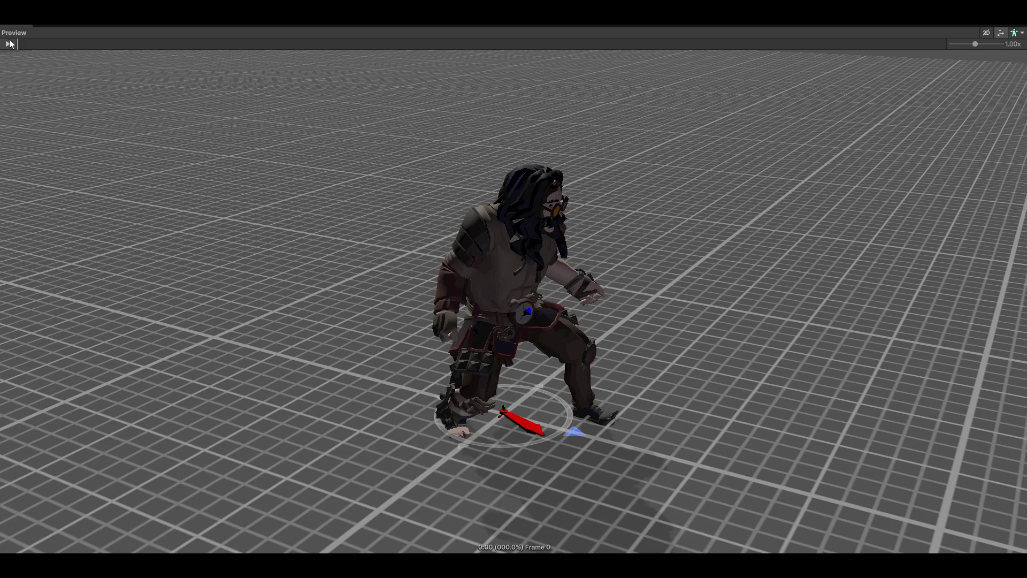
# - Replay the Special clip several times from frontal, low and higher angles
pyautogui.click(9, 44)
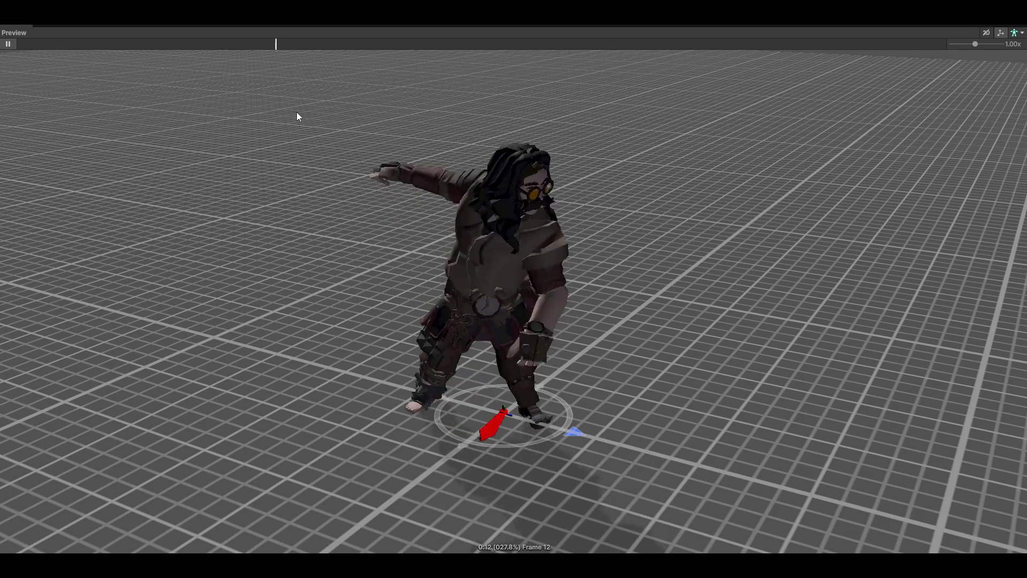
pyautogui.moveTo(852, 189)
pyautogui.mouseDown()
pyautogui.moveTo(665, 178)
pyautogui.moveTo(711, 169)
pyautogui.mouseUp()
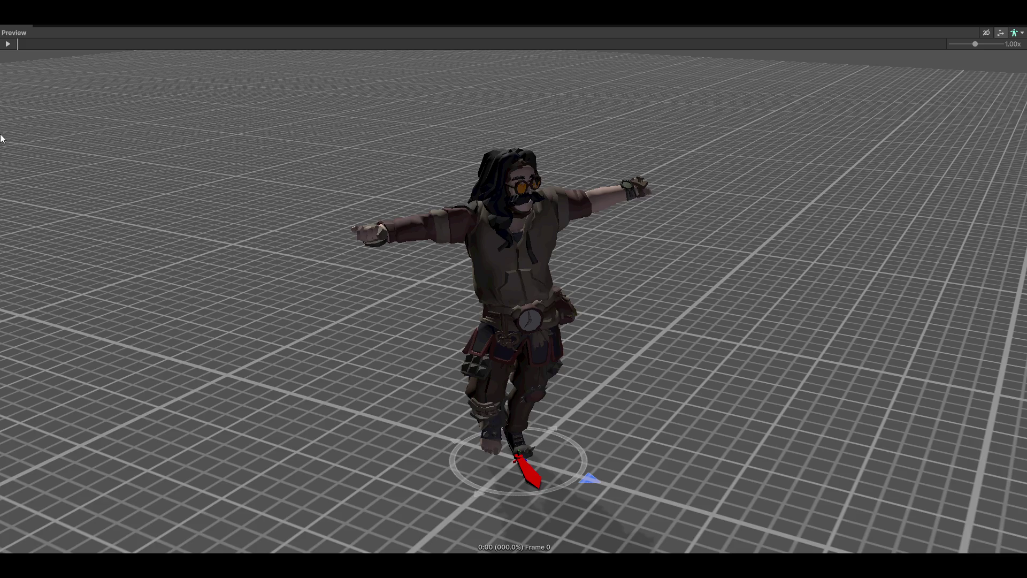
pyautogui.click(7, 44)
pyautogui.moveTo(846, 256)
pyautogui.mouseDown()
pyautogui.moveTo(602, 202)
pyautogui.moveTo(610, 247)
pyautogui.mouseUp()
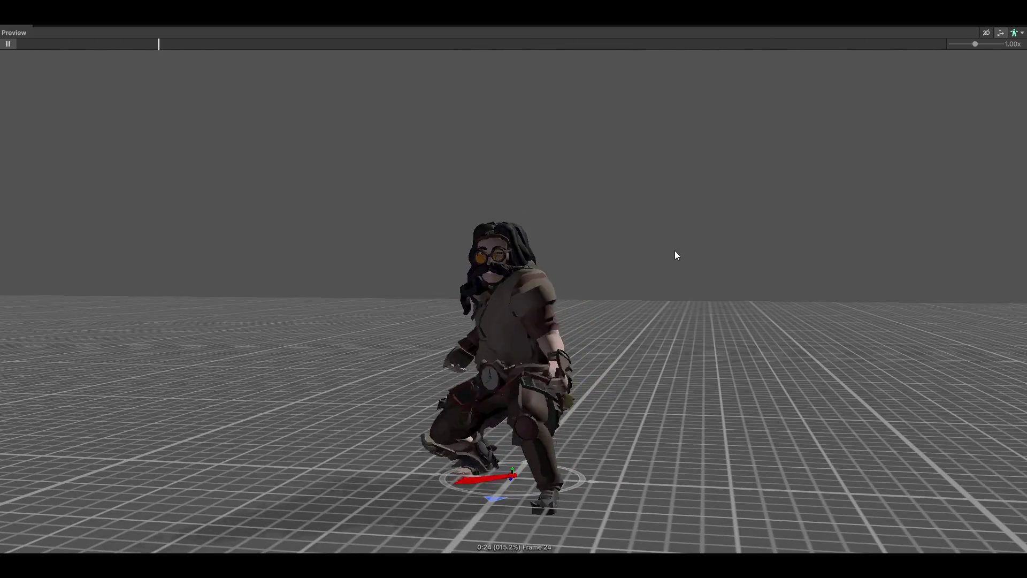
pyautogui.moveTo(692, 261); pyautogui.dragTo(717, 286)
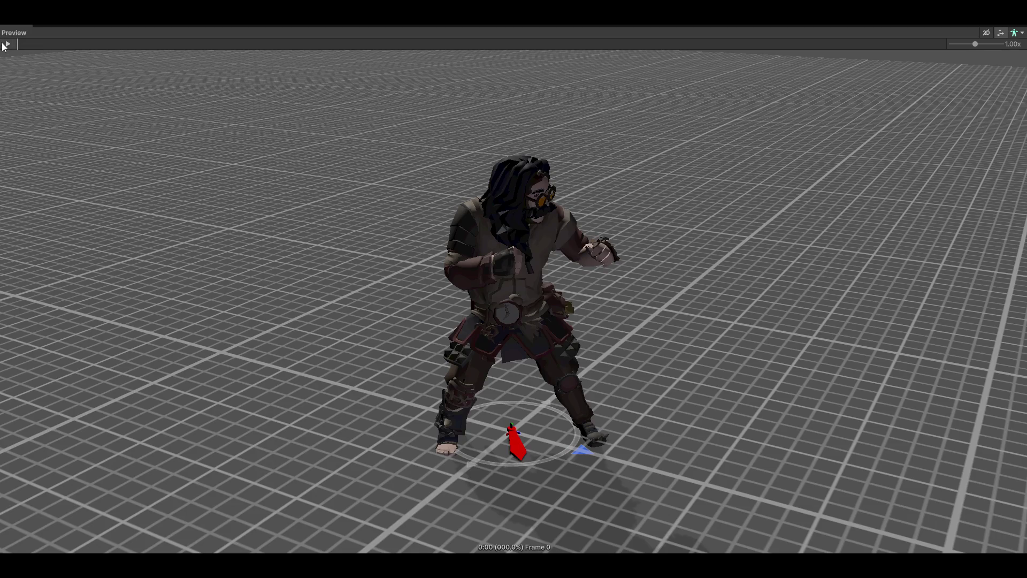
pyautogui.click(6, 45)
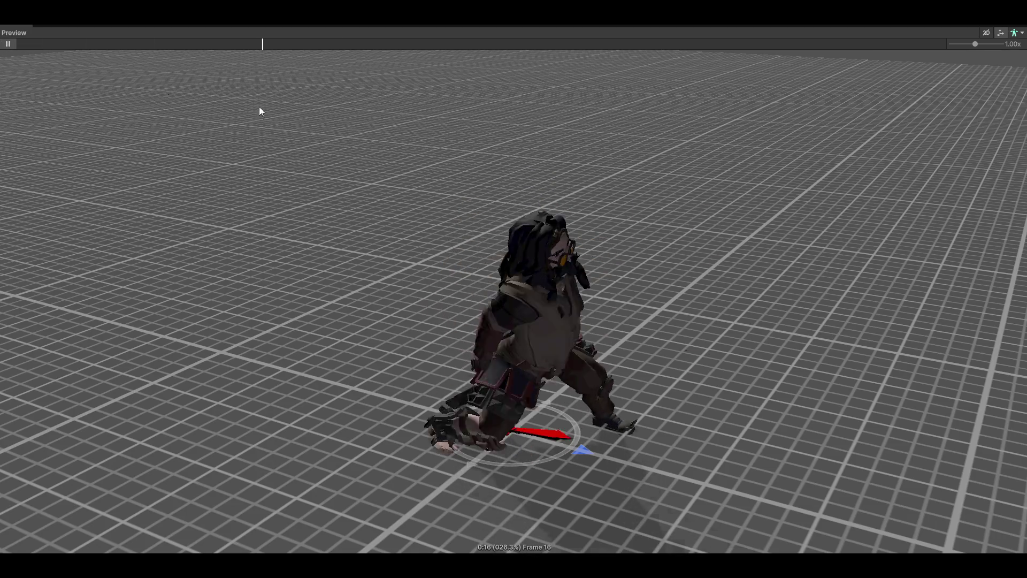
pyautogui.moveTo(699, 225)
pyautogui.mouseDown()
pyautogui.moveTo(618, 229)
pyautogui.moveTo(612, 218)
pyautogui.mouseUp()
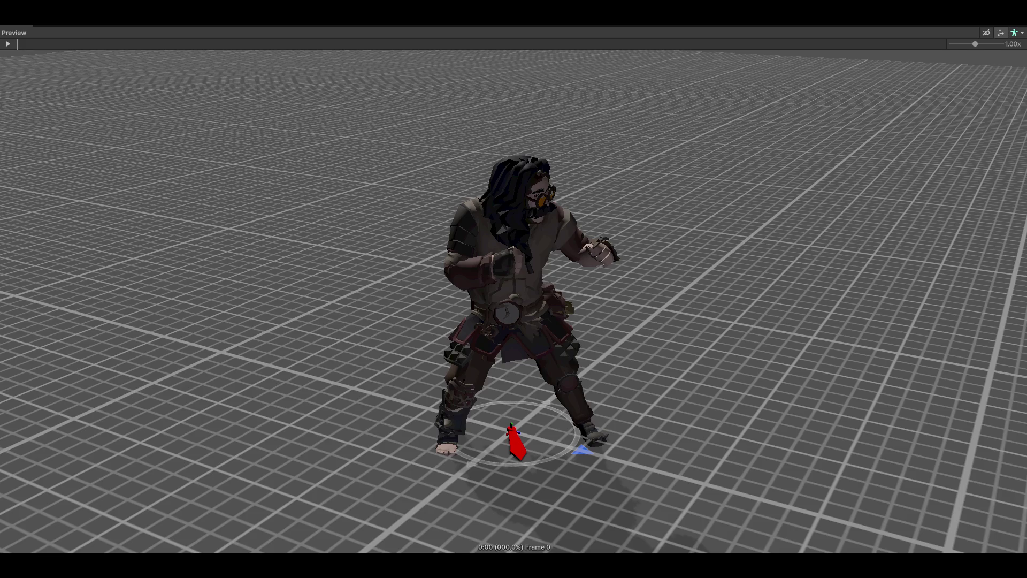
# - Play Unarmed-Attack-L1, L2 and L3, orbiting to side and rear views
pyautogui.click(7, 44)
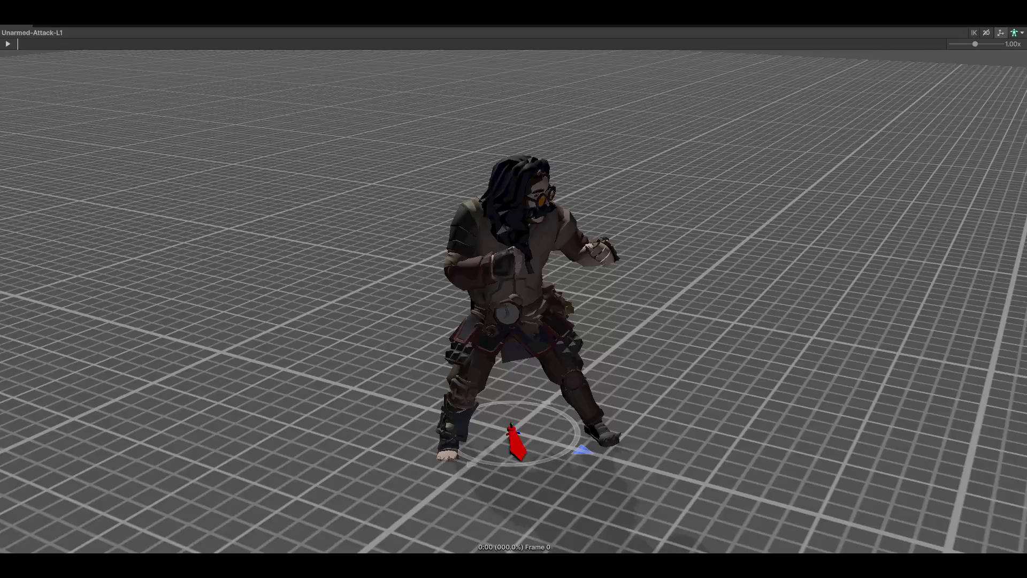
pyautogui.moveTo(818, 217); pyautogui.dragTo(669, 246)
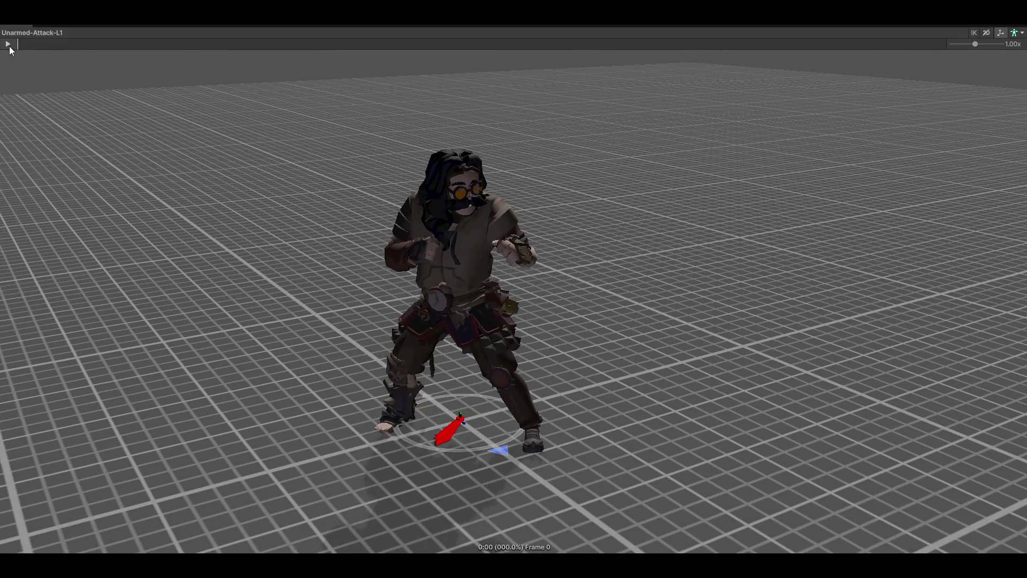
pyautogui.click(8, 45)
pyautogui.moveTo(683, 289); pyautogui.dragTo(532, 283)
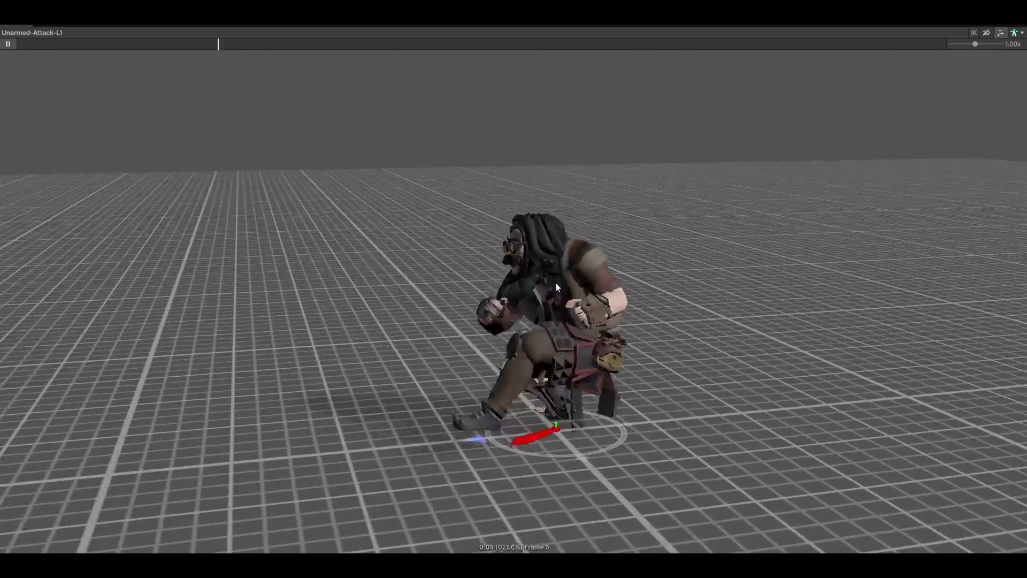
pyautogui.moveTo(658, 307)
pyautogui.mouseDown()
pyautogui.moveTo(630, 291)
pyautogui.moveTo(651, 300)
pyautogui.moveTo(657, 288)
pyautogui.mouseUp()
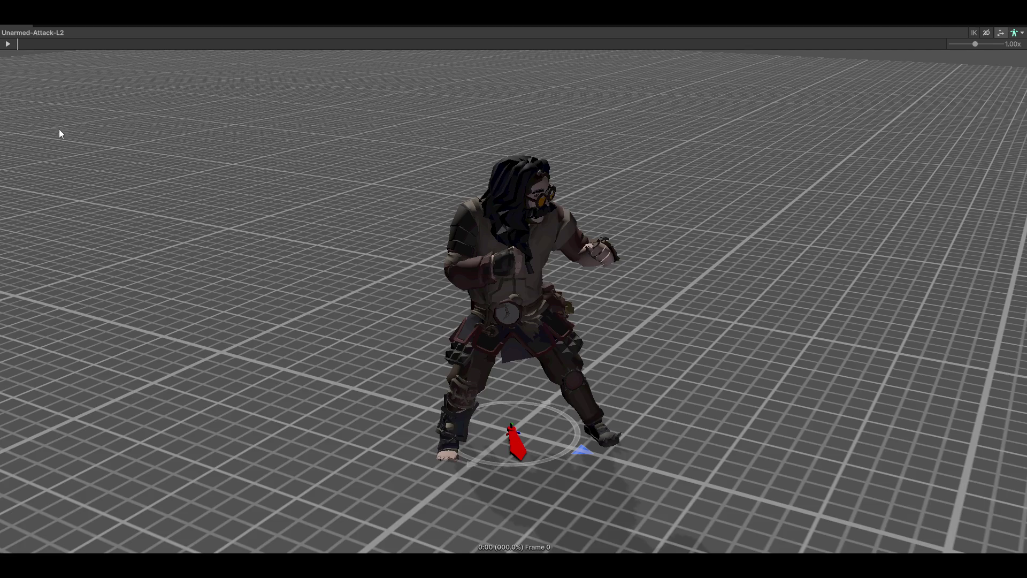
pyautogui.click(8, 44)
pyautogui.moveTo(656, 206)
pyautogui.mouseDown()
pyautogui.moveTo(214, 236)
pyautogui.moveTo(653, 281)
pyautogui.moveTo(371, 247)
pyautogui.mouseUp()
pyautogui.click(8, 45)
pyautogui.moveTo(506, 232)
pyautogui.mouseDown()
pyautogui.moveTo(426, 266)
pyautogui.moveTo(367, 310)
pyautogui.moveTo(637, 262)
pyautogui.moveTo(505, 294)
pyautogui.mouseUp()
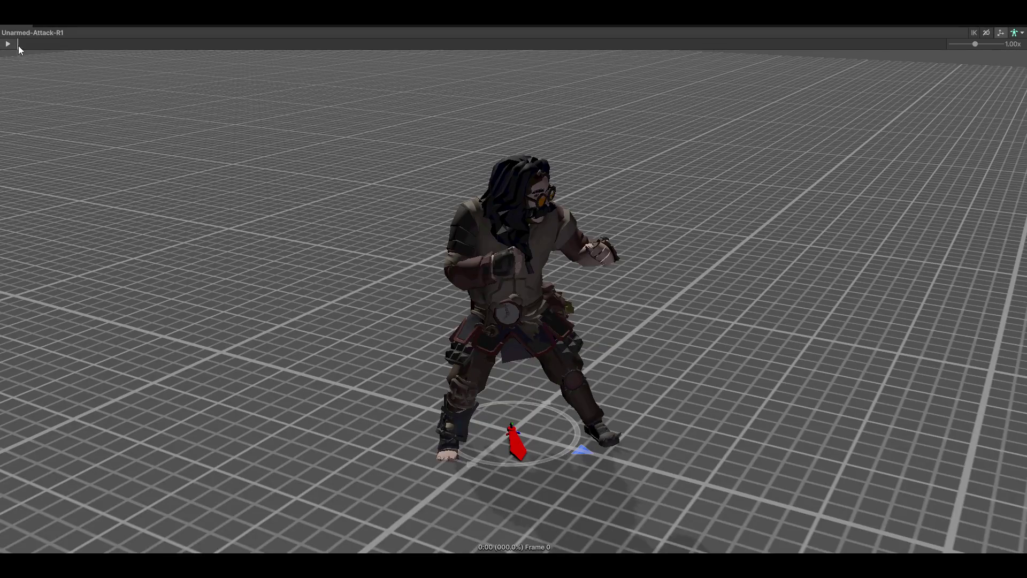
# - Play Unarmed-Attack-R1, R2 and R3, then Unarmed-Attack-Kick-L1
pyautogui.click(8, 44)
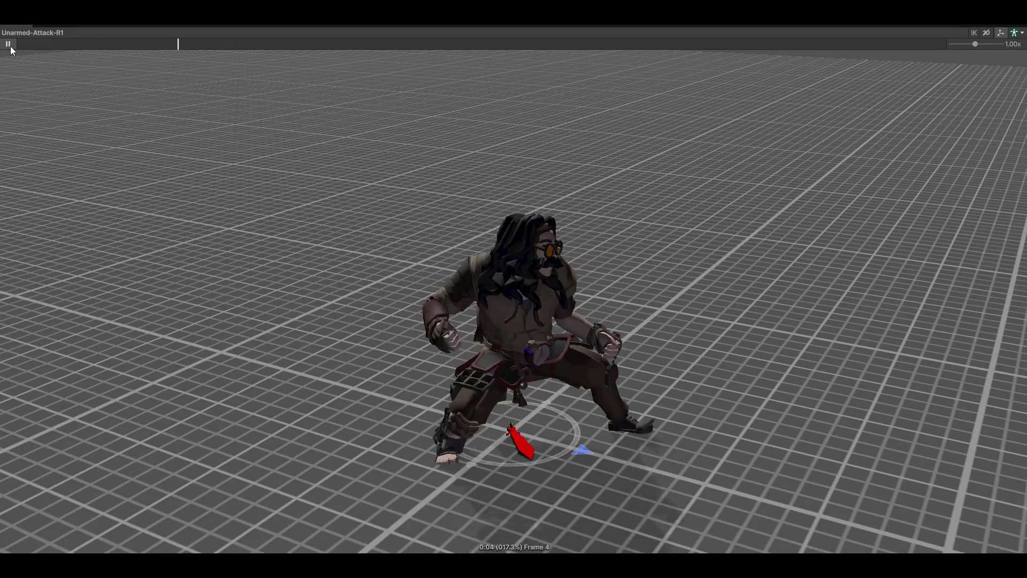
pyautogui.press('Down')
pyautogui.click(11, 44)
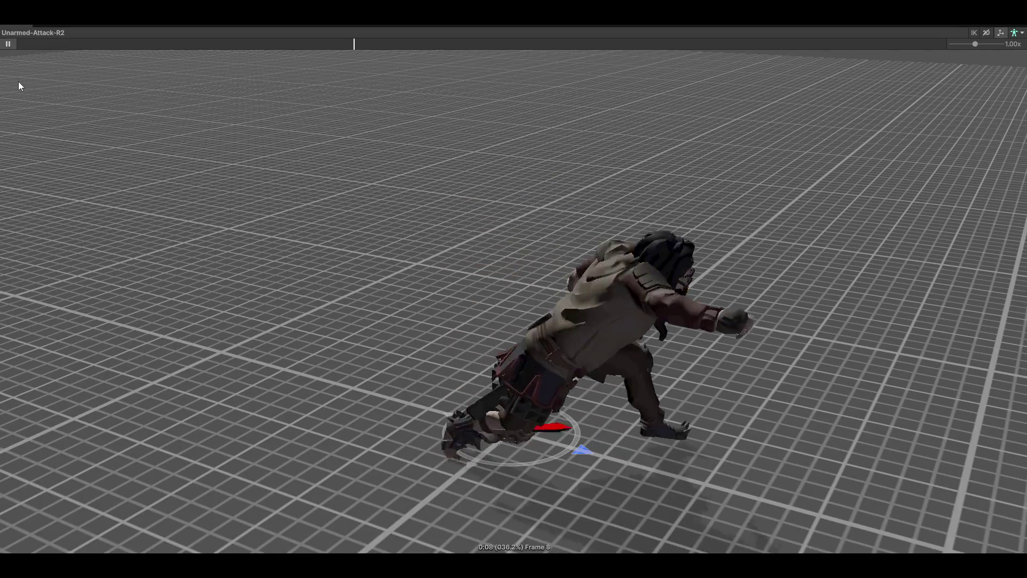
pyautogui.moveTo(291, 151)
pyautogui.mouseDown()
pyautogui.moveTo(507, 208)
pyautogui.moveTo(803, 195)
pyautogui.moveTo(724, 212)
pyautogui.moveTo(619, 195)
pyautogui.moveTo(356, 223)
pyautogui.moveTo(519, 268)
pyautogui.mouseUp()
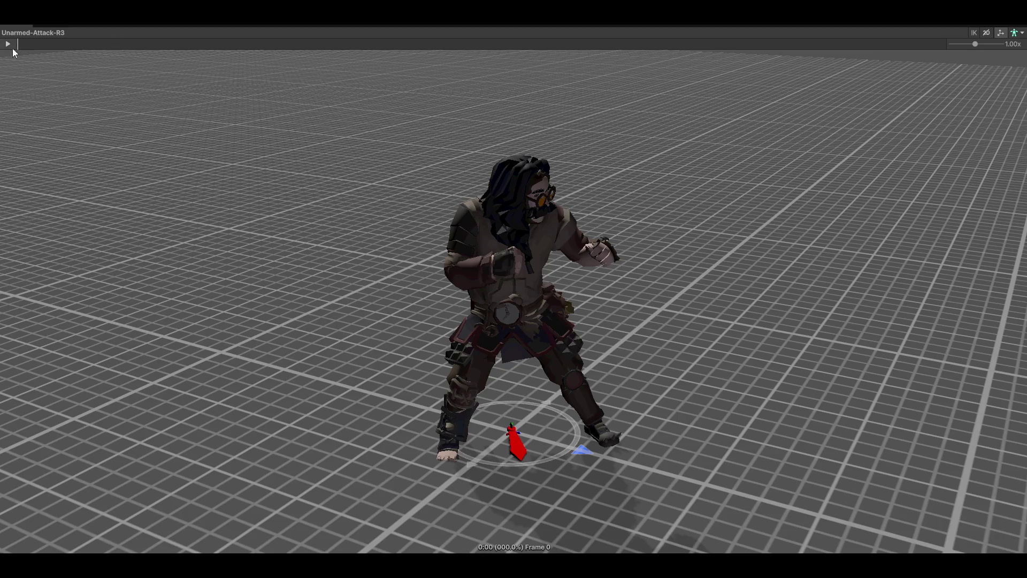
pyautogui.click(8, 45)
pyautogui.click(9, 45)
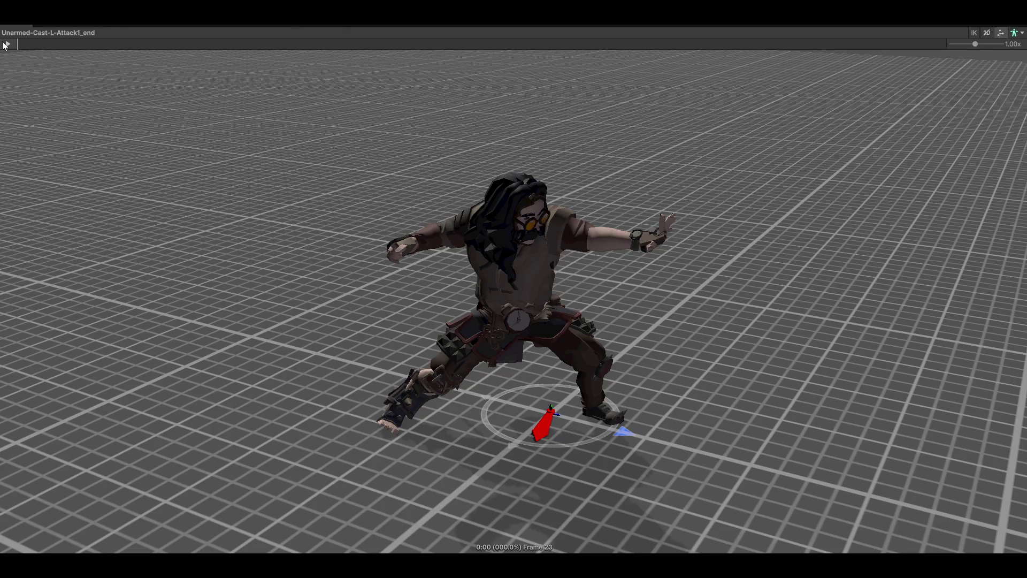
# - Play the current Unarmed-Cast-Dual clip repeatedly, orbiting to front views
pyautogui.click(6, 44)
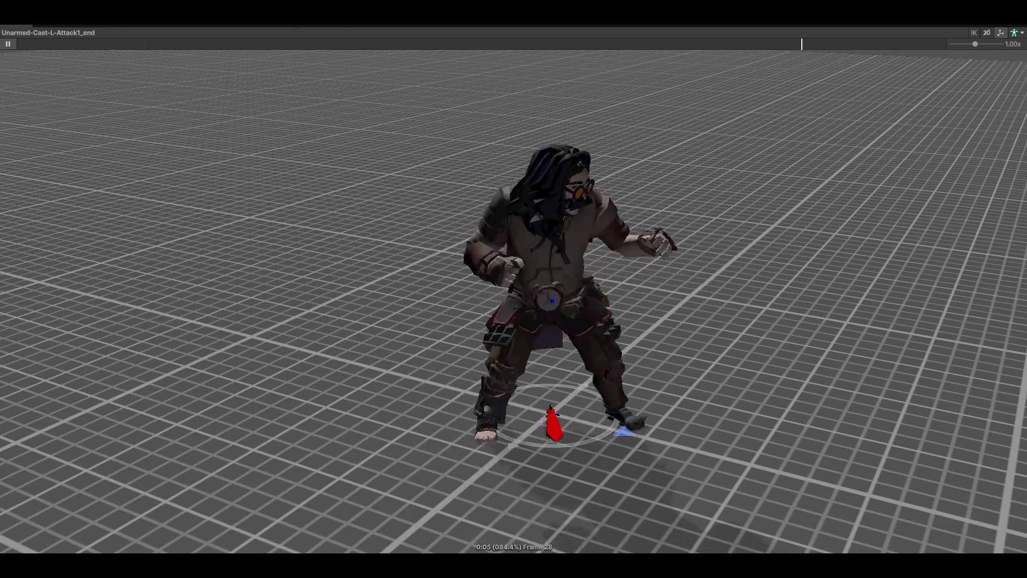
pyautogui.click(7, 45)
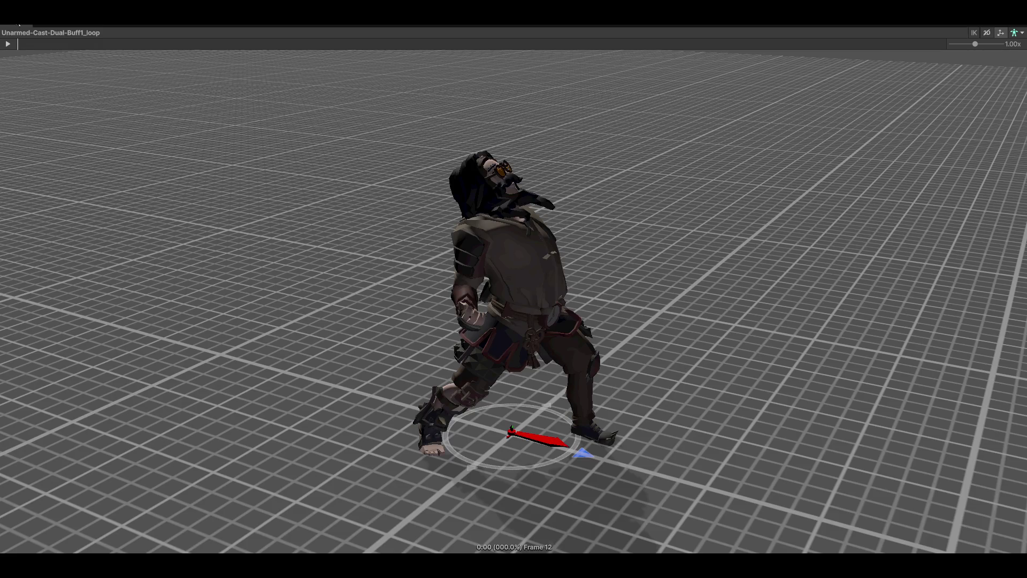
pyautogui.moveTo(584, 262)
pyautogui.mouseDown()
pyautogui.moveTo(794, 252)
pyautogui.moveTo(760, 270)
pyautogui.mouseUp()
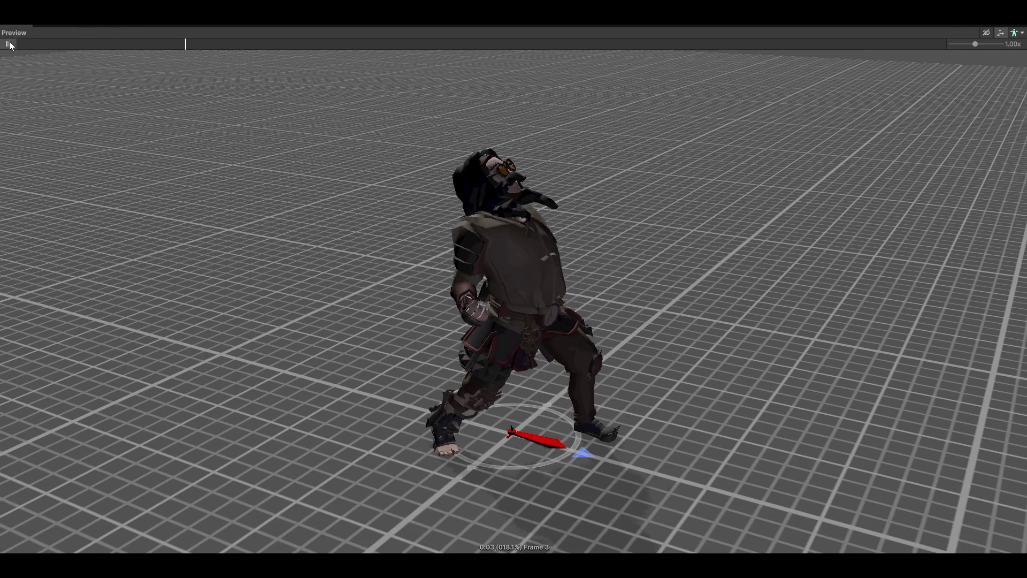
pyautogui.moveTo(848, 213)
pyautogui.mouseDown()
pyautogui.moveTo(631, 211)
pyautogui.moveTo(647, 232)
pyautogui.mouseUp()
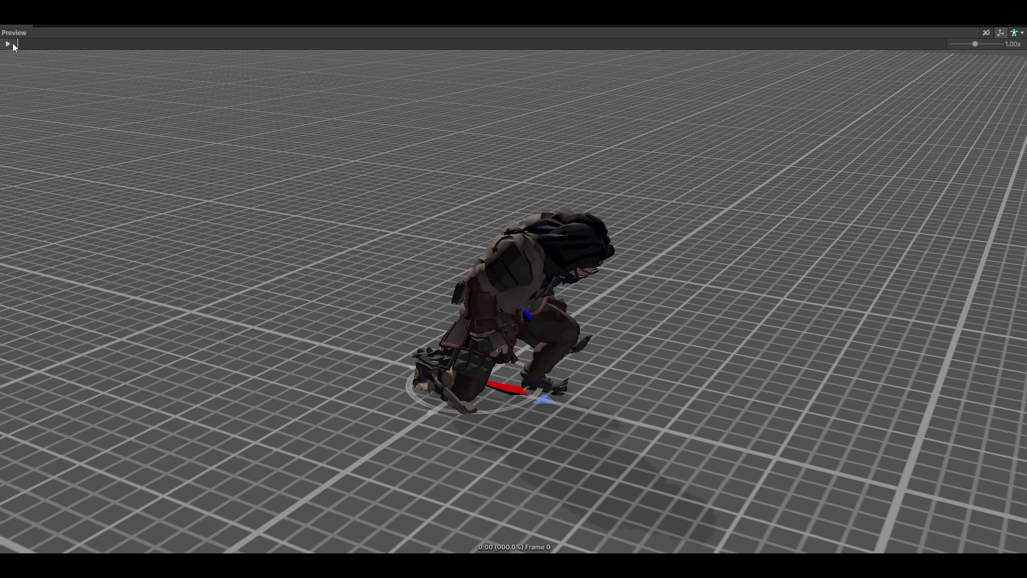
pyautogui.click(12, 44)
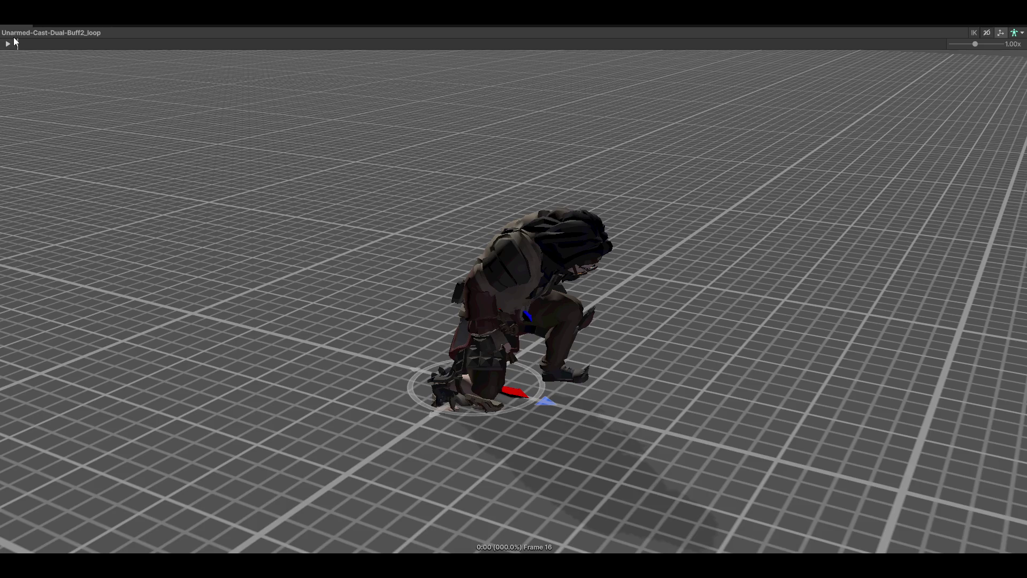
pyautogui.moveTo(503, 196)
pyautogui.mouseDown()
pyautogui.moveTo(300, 153)
pyautogui.moveTo(62, 182)
pyautogui.moveTo(144, 205)
pyautogui.mouseUp()
# - Switch to Unarmed-Cast-Dual-AOE1_loop and play it while orbiting around the character
pyautogui.press('Up')
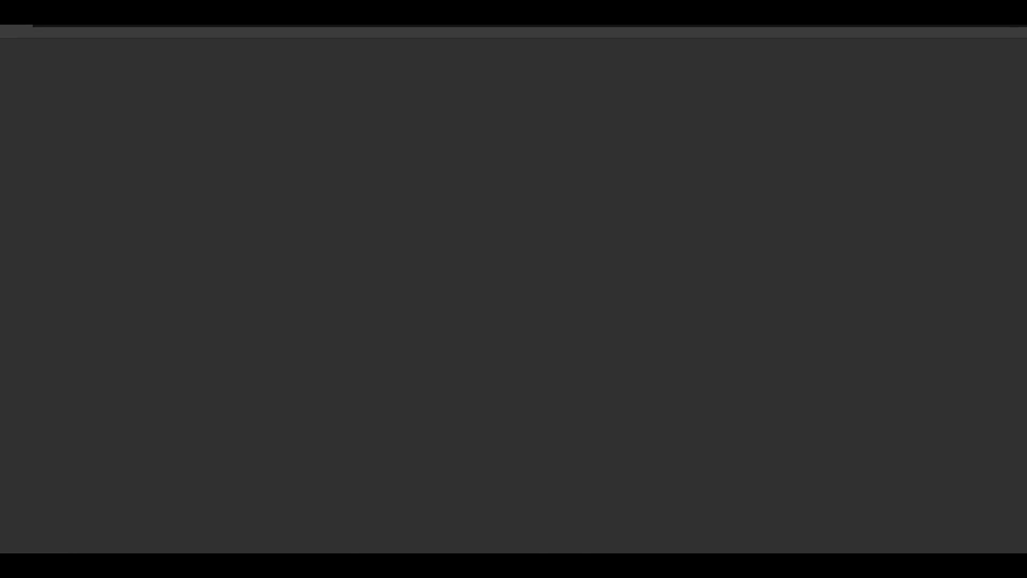
pyautogui.moveTo(850, 254)
pyautogui.mouseDown()
pyautogui.moveTo(818, 277)
pyautogui.moveTo(748, 265)
pyautogui.mouseUp()
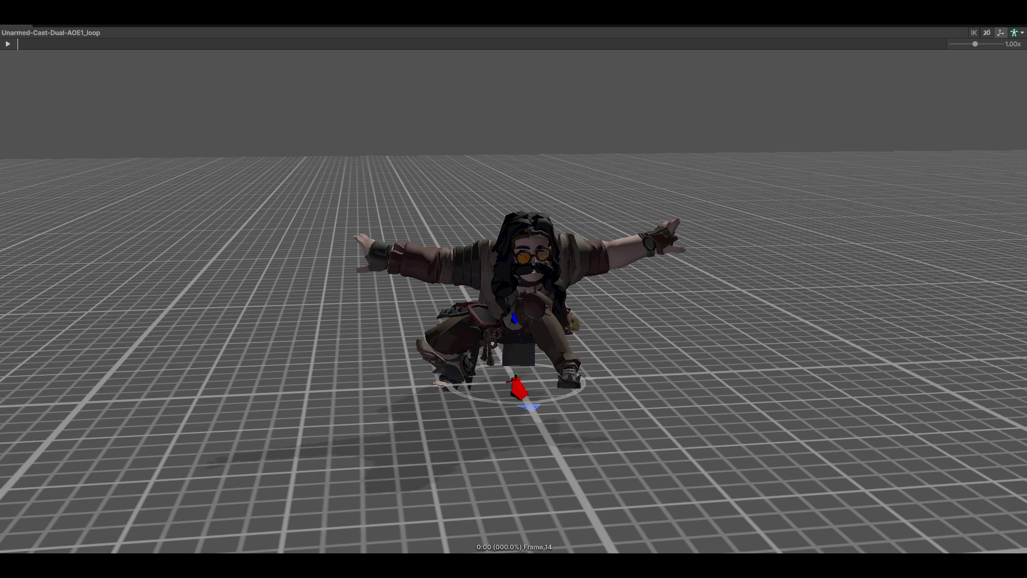
pyautogui.click(8, 45)
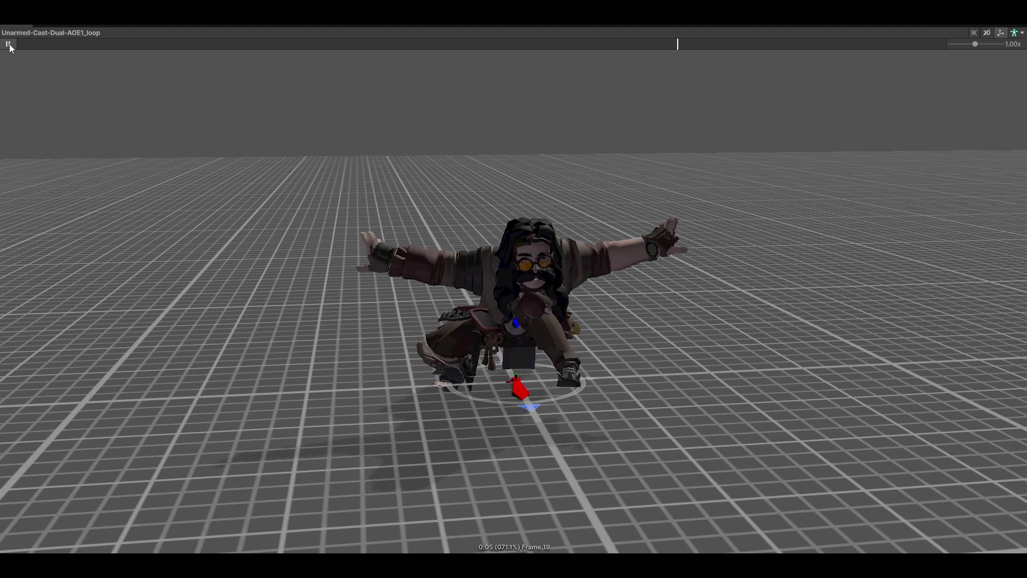
pyautogui.moveTo(991, 126)
pyautogui.mouseDown()
pyautogui.moveTo(775, 165)
pyautogui.moveTo(917, 110)
pyautogui.moveTo(589, 94)
pyautogui.moveTo(715, 170)
pyautogui.moveTo(715, 206)
pyautogui.moveTo(535, 208)
pyautogui.moveTo(913, 227)
pyautogui.moveTo(718, 262)
pyautogui.moveTo(757, 296)
pyautogui.mouseUp()
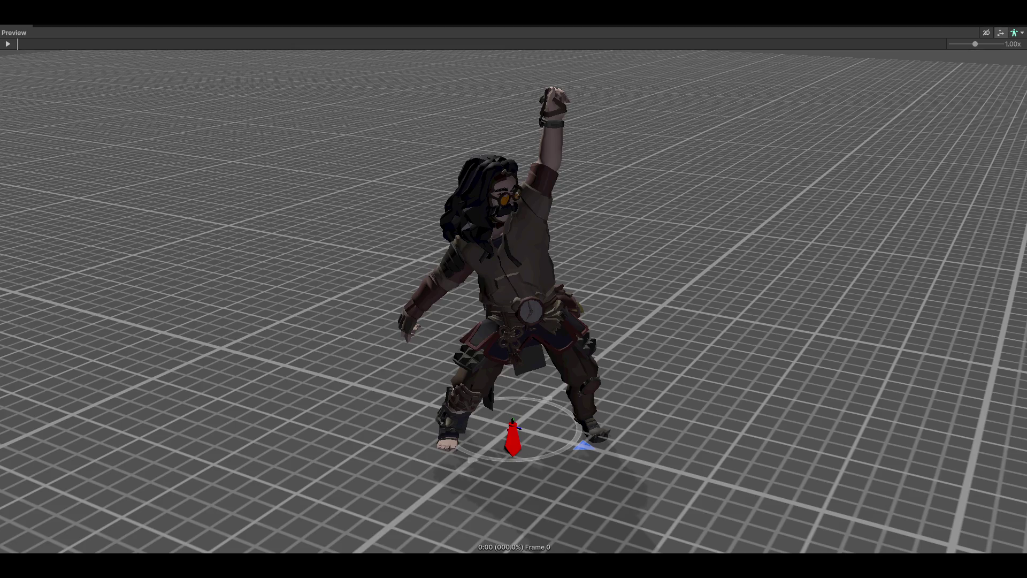
# - Play the Unarmed-Cast-R-Buff1_end clip in the preview, viewed from a low side angle
pyautogui.click(8, 45)
pyautogui.moveTo(413, 124); pyautogui.dragTo(733, 291)
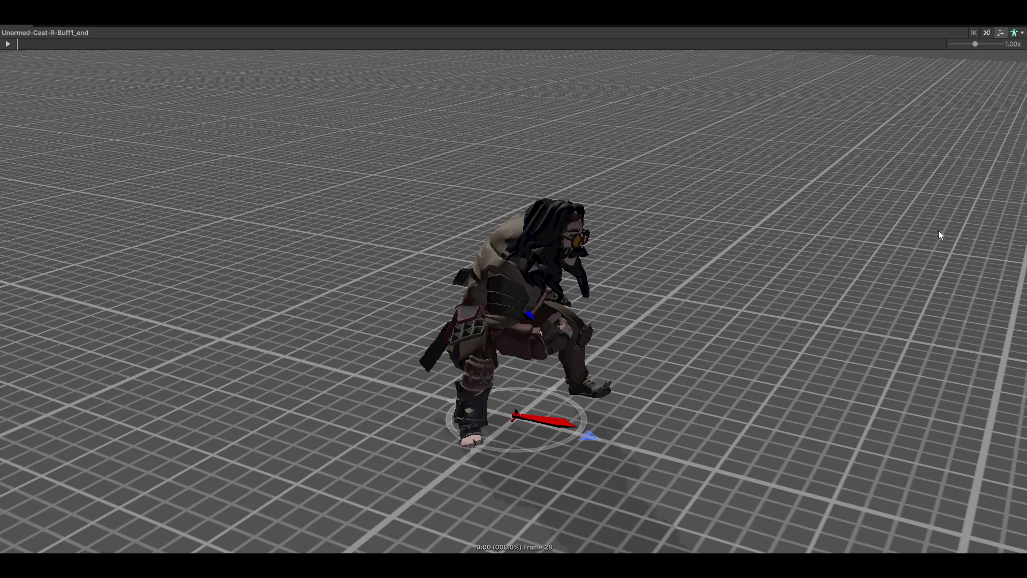
pyautogui.click(8, 44)
pyautogui.moveTo(433, 179)
pyautogui.mouseDown()
pyautogui.moveTo(342, 317)
pyautogui.moveTo(323, 312)
pyautogui.mouseUp()
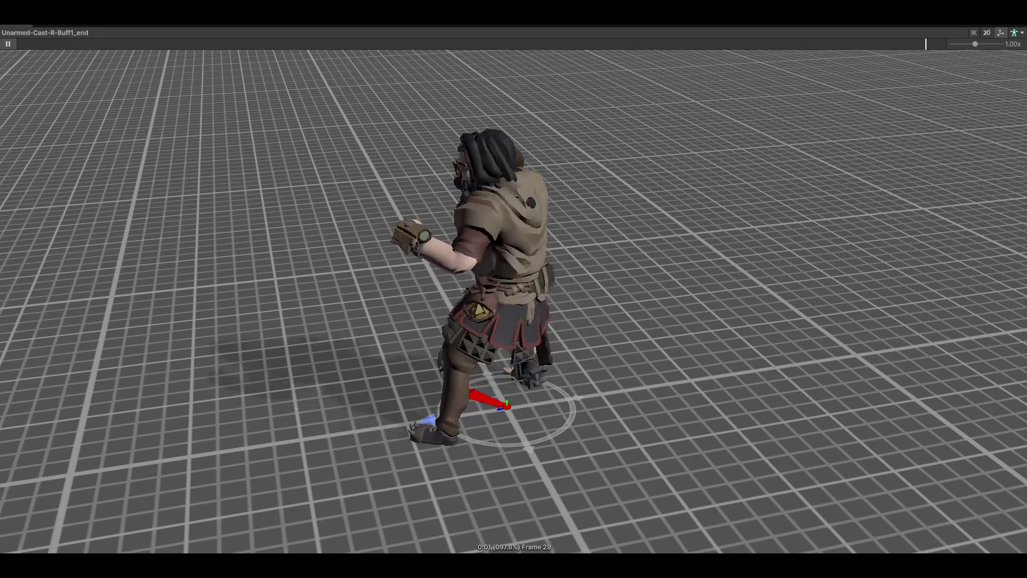
# - Preview the Unarmed-Cast-R-AOE1_loop and Unarmed-Cast-L-Attack1_loop clips, orbiting around the character
pyautogui.click(7, 44)
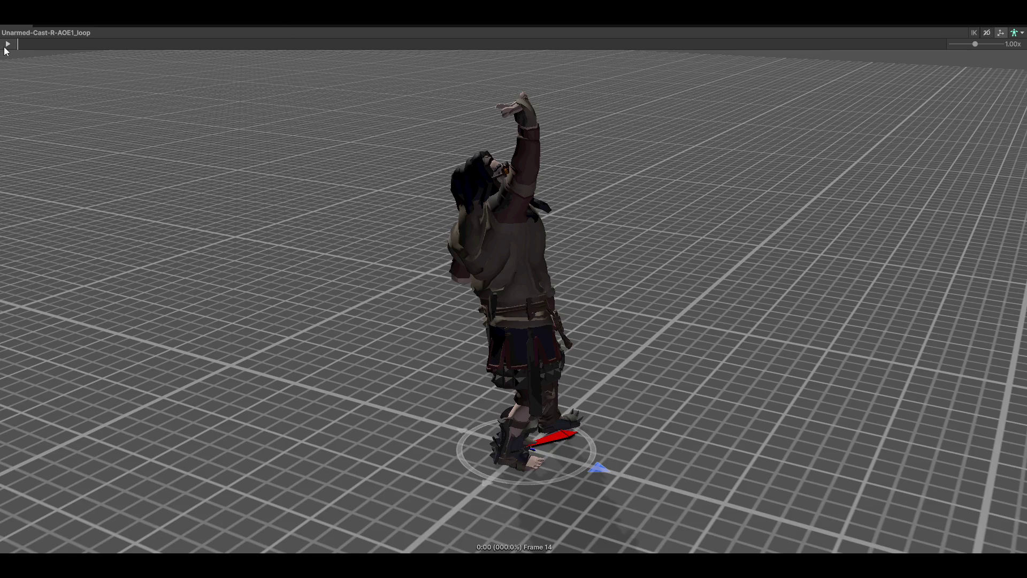
pyautogui.moveTo(137, 99)
pyautogui.mouseDown()
pyautogui.moveTo(214, 201)
pyautogui.moveTo(388, 280)
pyautogui.moveTo(609, 346)
pyautogui.moveTo(818, 374)
pyautogui.moveTo(766, 393)
pyautogui.moveTo(702, 365)
pyautogui.moveTo(668, 321)
pyautogui.mouseUp()
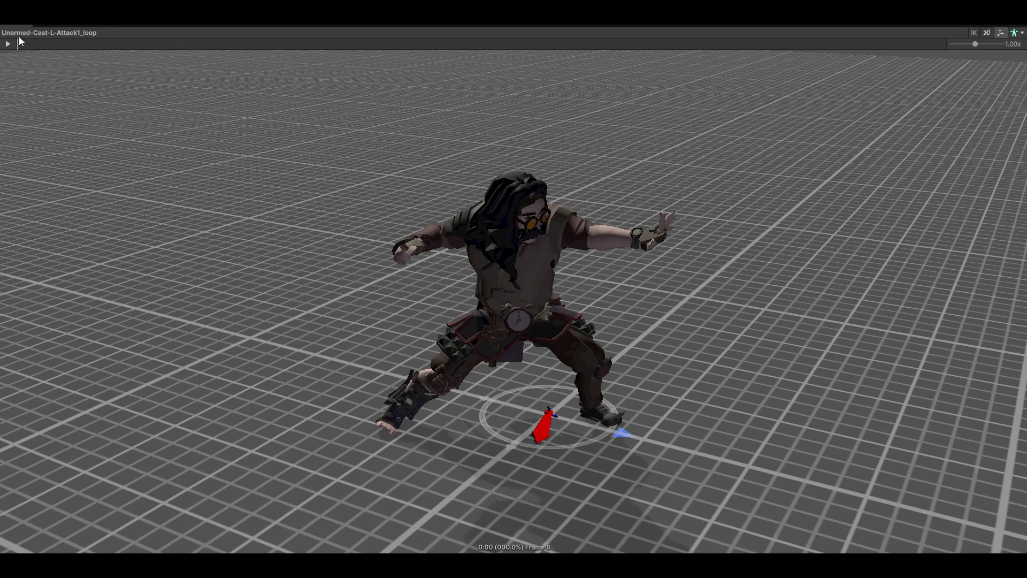
pyautogui.click(7, 43)
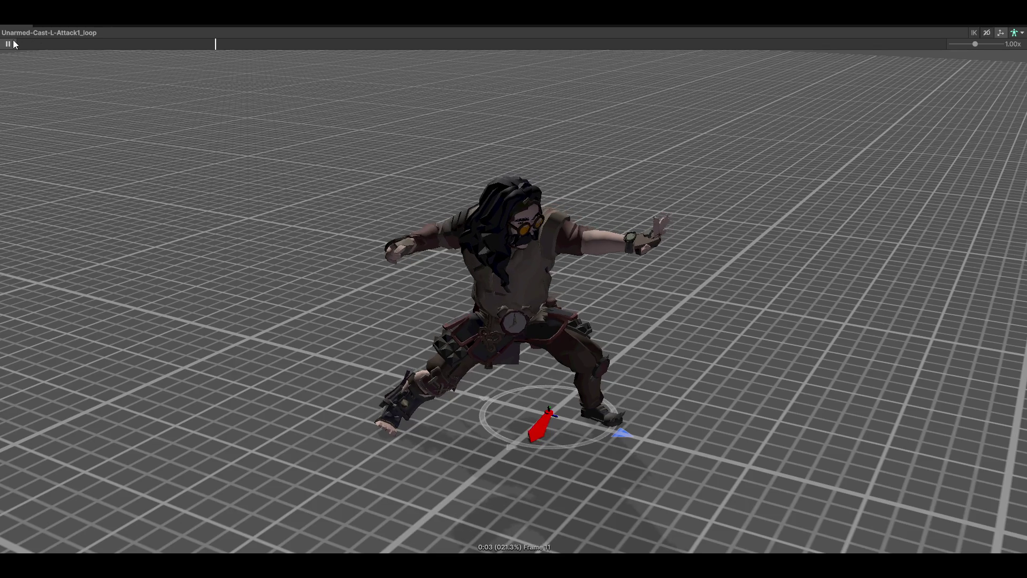
pyautogui.moveTo(586, 198)
pyautogui.mouseDown()
pyautogui.moveTo(401, 168)
pyautogui.moveTo(686, 201)
pyautogui.mouseUp()
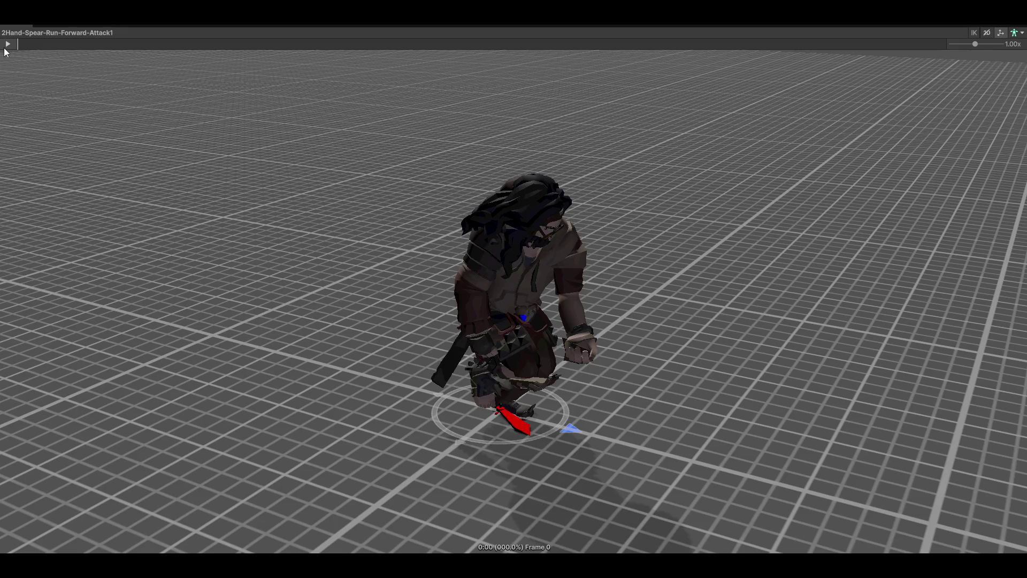
# - Play the 2Hand-Sword-Run-Forward-Attack1 clip, viewing it from behind and above the character
pyautogui.click(7, 43)
pyautogui.moveTo(202, 103)
pyautogui.mouseDown()
pyautogui.moveTo(375, 257)
pyautogui.moveTo(559, 274)
pyautogui.moveTo(409, 281)
pyautogui.moveTo(532, 293)
pyautogui.moveTo(607, 319)
pyautogui.moveTo(603, 289)
pyautogui.mouseUp()
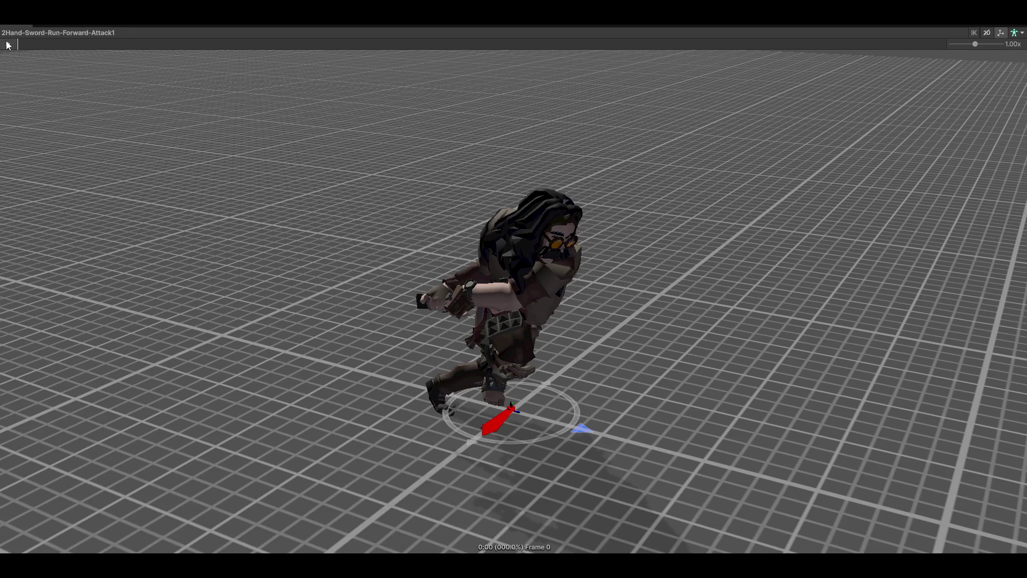
pyautogui.click(8, 44)
pyautogui.moveTo(160, 278)
pyautogui.mouseDown()
pyautogui.moveTo(117, 246)
pyautogui.moveTo(75, 299)
pyautogui.moveTo(38, 286)
pyautogui.moveTo(50, 271)
pyautogui.moveTo(2, 229)
pyautogui.mouseUp()
pyautogui.moveTo(350, 226)
pyautogui.mouseDown()
pyautogui.moveTo(469, 201)
pyautogui.moveTo(506, 172)
pyautogui.mouseUp()
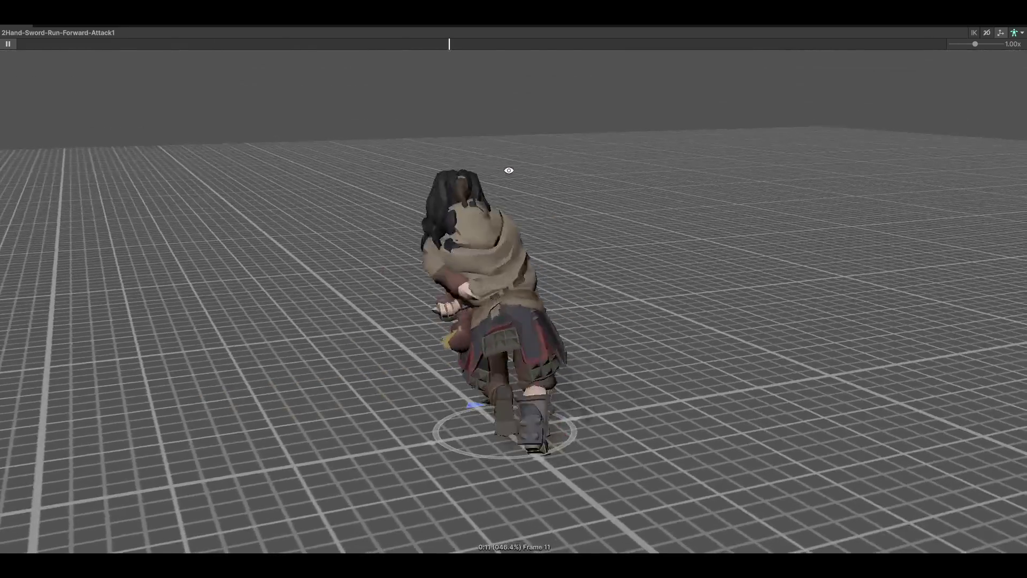
pyautogui.moveTo(690, 230); pyautogui.dragTo(615, 214)
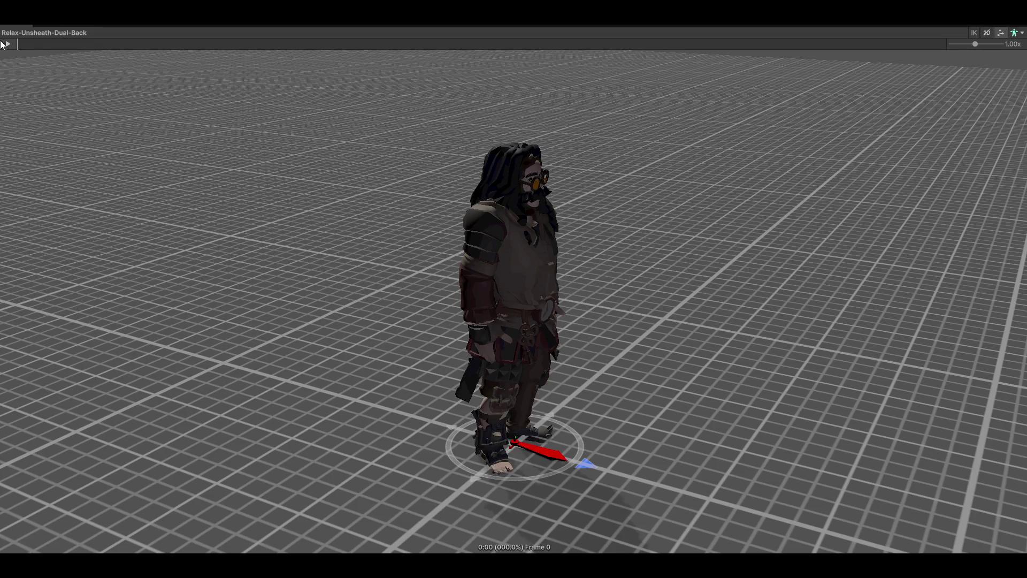
# - Play the Relax-Unsheath-Dual-Back and Relax-Unsheath-L-Back clips, viewing the character from front and back
pyautogui.click(3, 44)
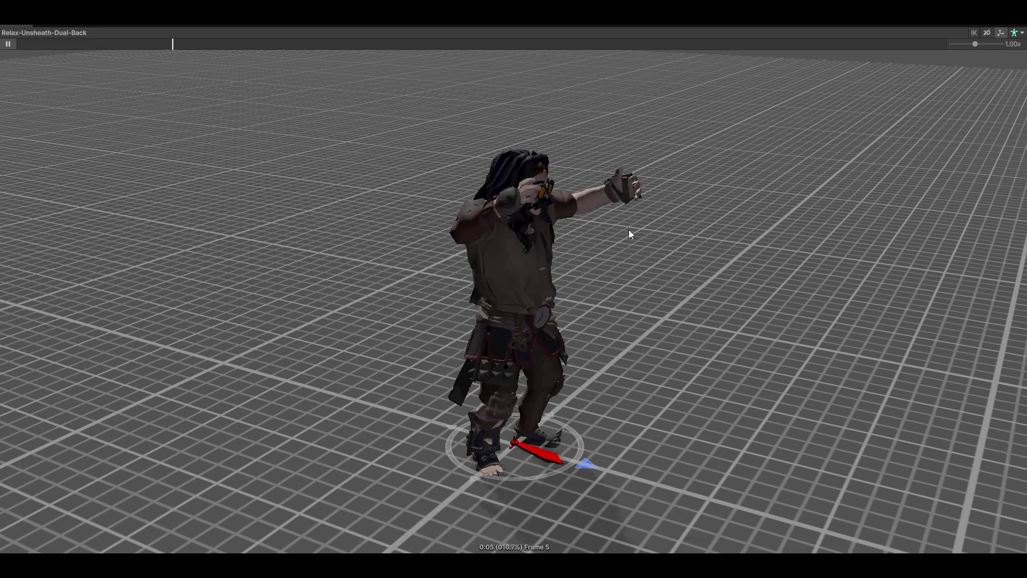
pyautogui.moveTo(718, 303); pyautogui.dragTo(626, 314)
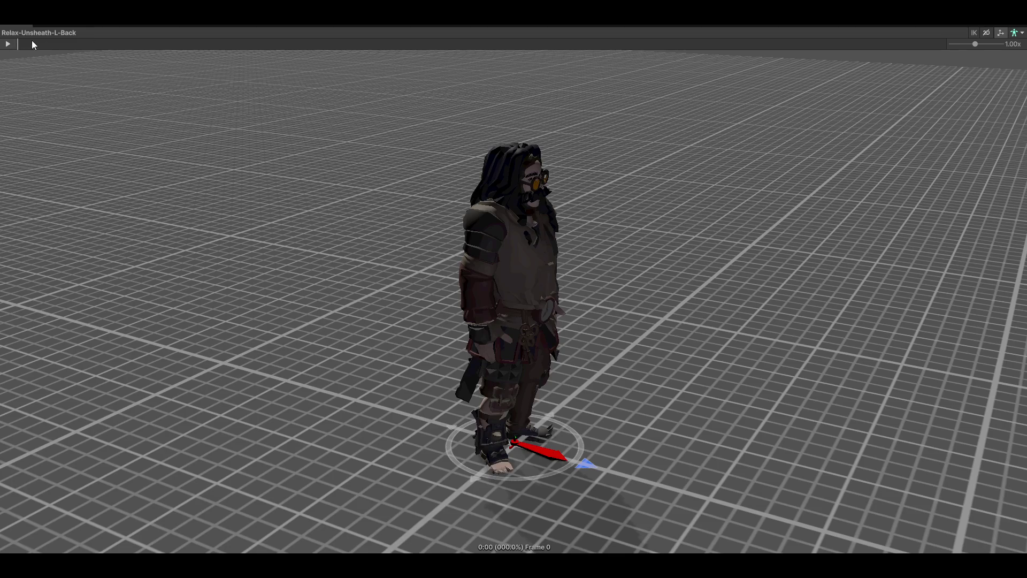
pyautogui.click(7, 44)
pyautogui.moveTo(192, 120); pyautogui.dragTo(494, 258)
pyautogui.moveTo(686, 236); pyautogui.dragTo(161, 248)
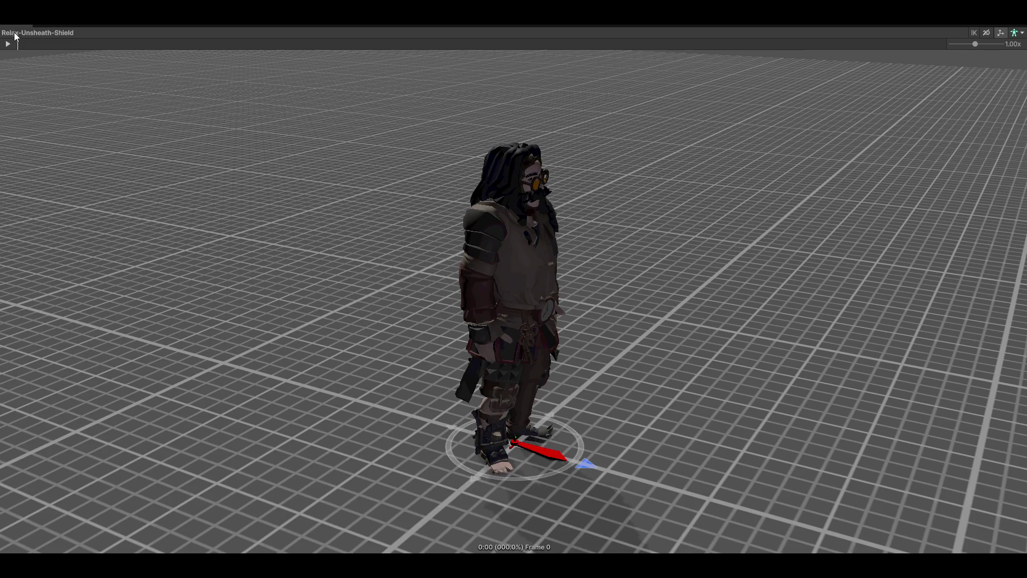
pyautogui.click(8, 43)
pyautogui.moveTo(615, 203)
pyautogui.mouseDown()
pyautogui.moveTo(672, 289)
pyautogui.moveTo(670, 303)
pyautogui.moveTo(578, 360)
pyautogui.moveTo(603, 373)
pyautogui.moveTo(610, 396)
pyautogui.mouseUp()
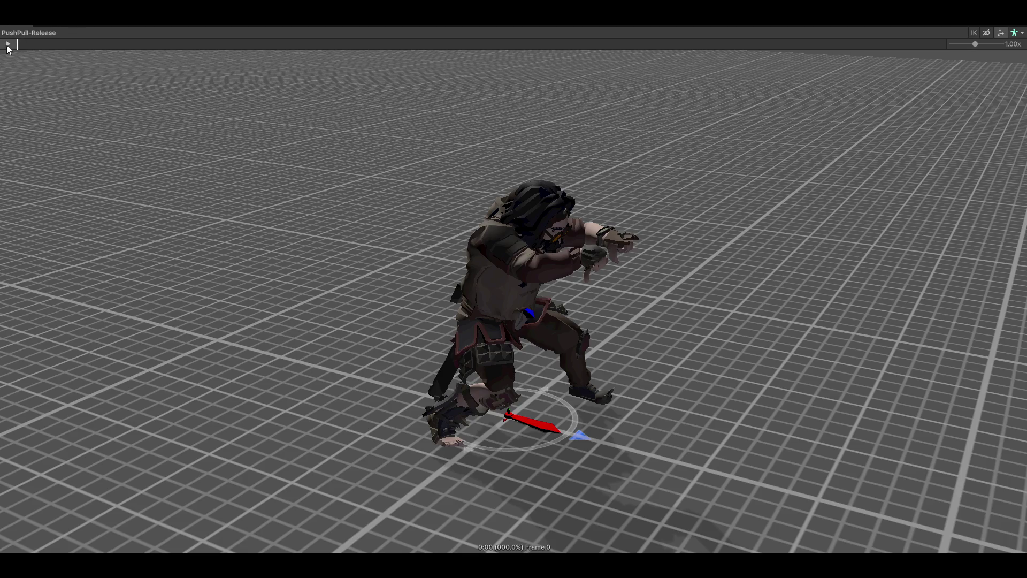
# - Preview the PushPull-Release, Climb-On-Top, Climb-Up and Climb-Off-Top clips at a low, face-on angle
pyautogui.click(7, 43)
pyautogui.moveTo(679, 349); pyautogui.dragTo(754, 305)
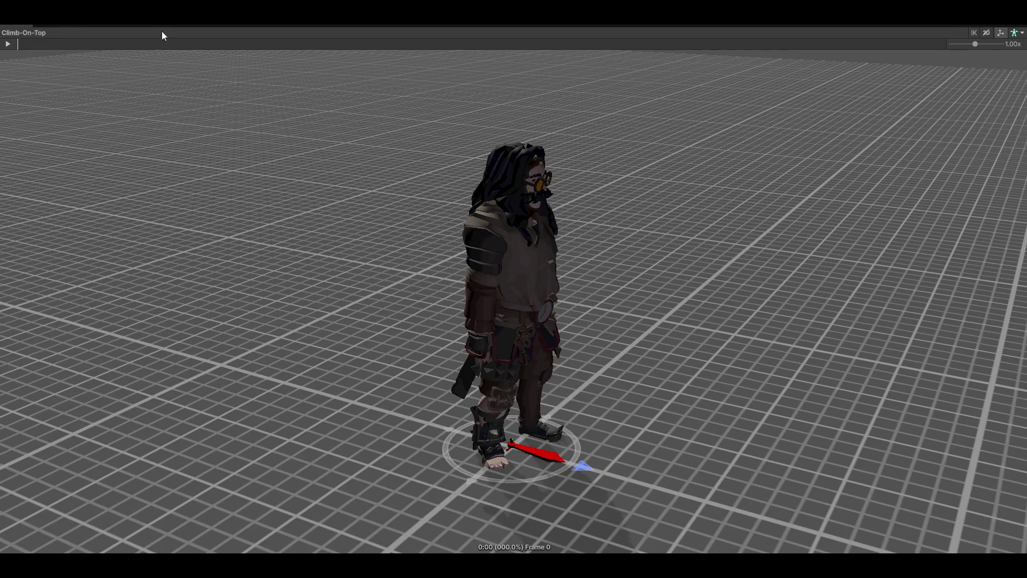
pyautogui.click(8, 44)
pyautogui.moveTo(541, 259)
pyautogui.mouseDown()
pyautogui.moveTo(566, 259)
pyautogui.moveTo(503, 258)
pyautogui.moveTo(478, 294)
pyautogui.moveTo(660, 312)
pyautogui.moveTo(514, 239)
pyautogui.moveTo(633, 311)
pyautogui.moveTo(684, 297)
pyautogui.moveTo(681, 250)
pyautogui.moveTo(688, 294)
pyautogui.mouseUp()
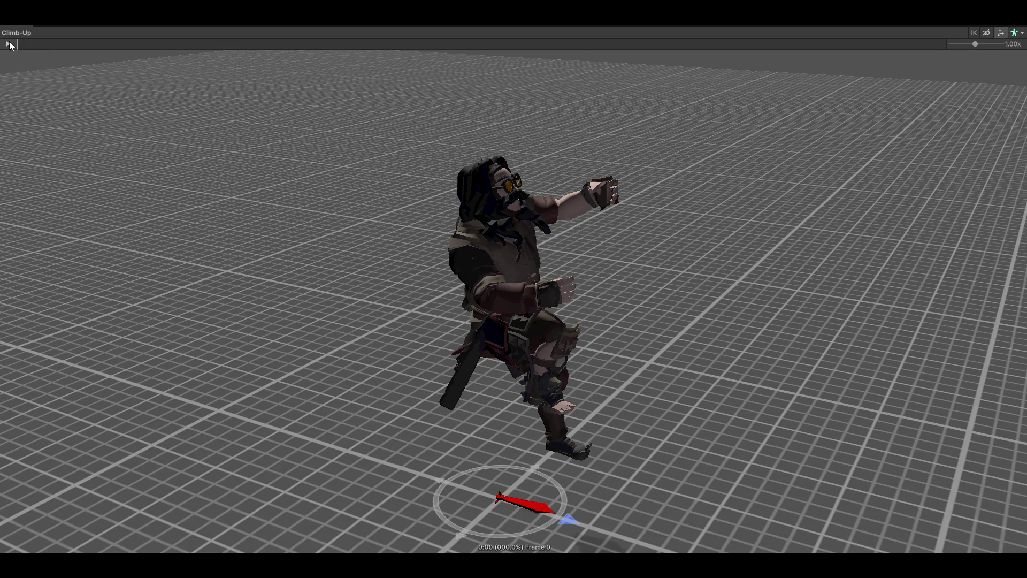
pyautogui.click(8, 44)
pyautogui.moveTo(592, 280); pyautogui.dragTo(684, 234)
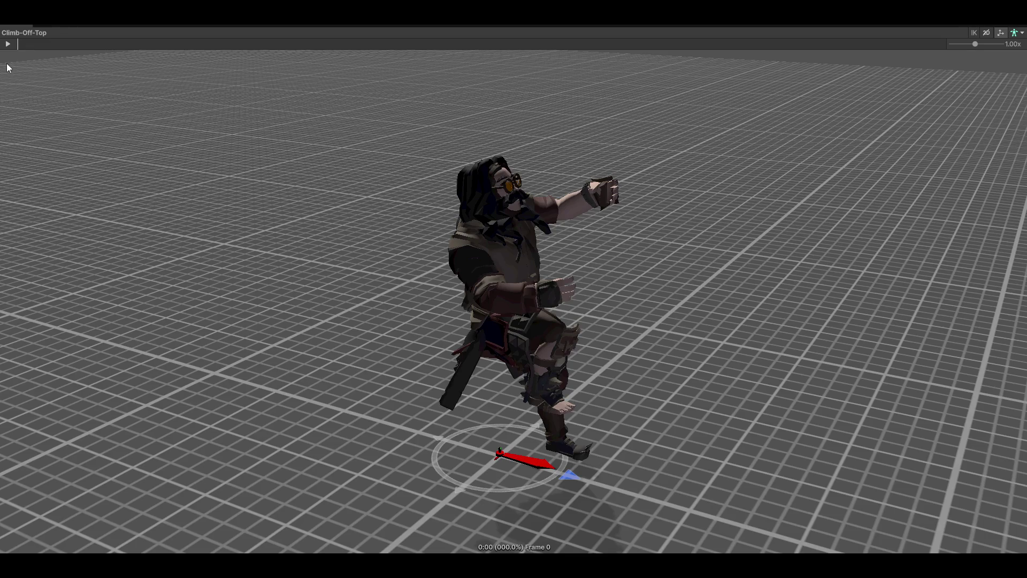
pyautogui.click(12, 45)
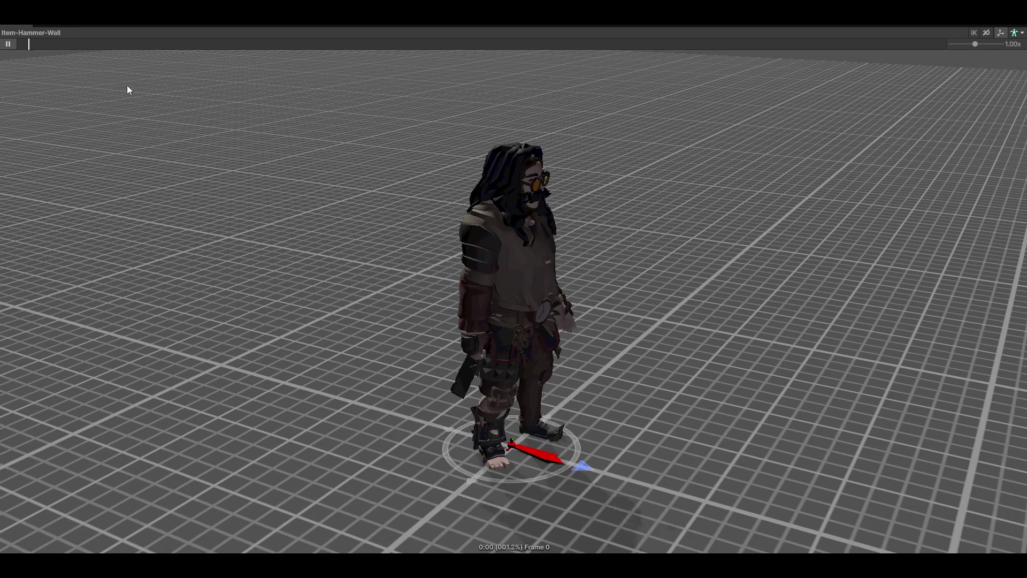
# - Play the Item-Hammer-Table clip, viewing from behind and the left side of the character
pyautogui.moveTo(605, 205)
pyautogui.mouseDown()
pyautogui.moveTo(612, 244)
pyautogui.moveTo(620, 222)
pyautogui.moveTo(649, 223)
pyautogui.moveTo(690, 250)
pyautogui.mouseUp()
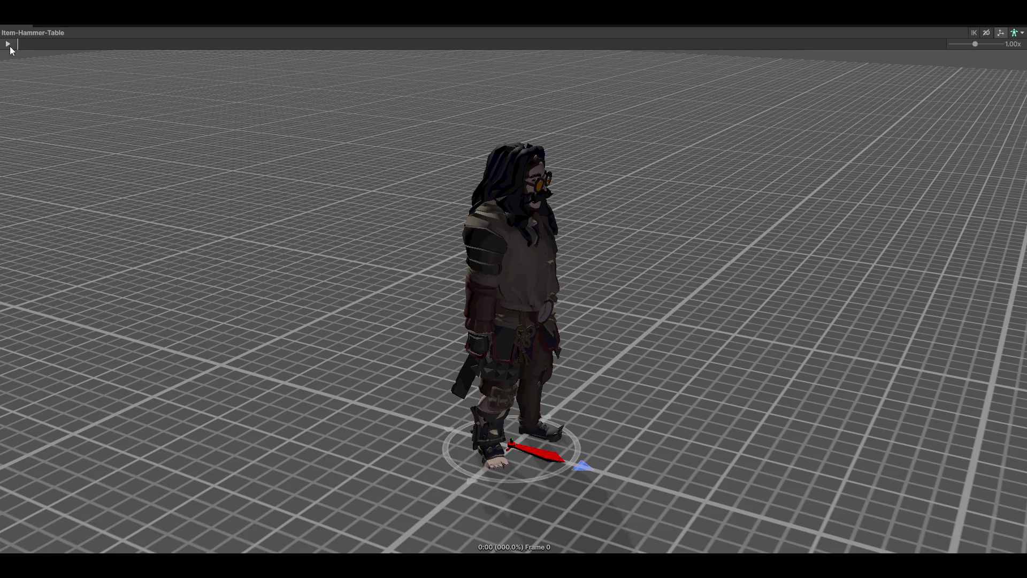
pyautogui.click(8, 44)
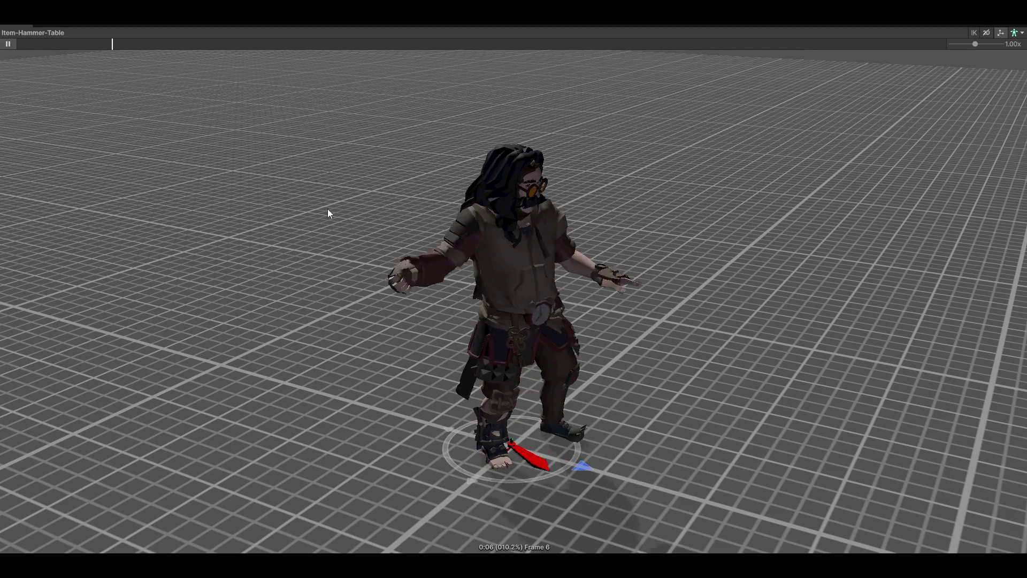
pyautogui.moveTo(678, 298)
pyautogui.mouseDown()
pyautogui.moveTo(797, 305)
pyautogui.moveTo(652, 310)
pyautogui.mouseUp()
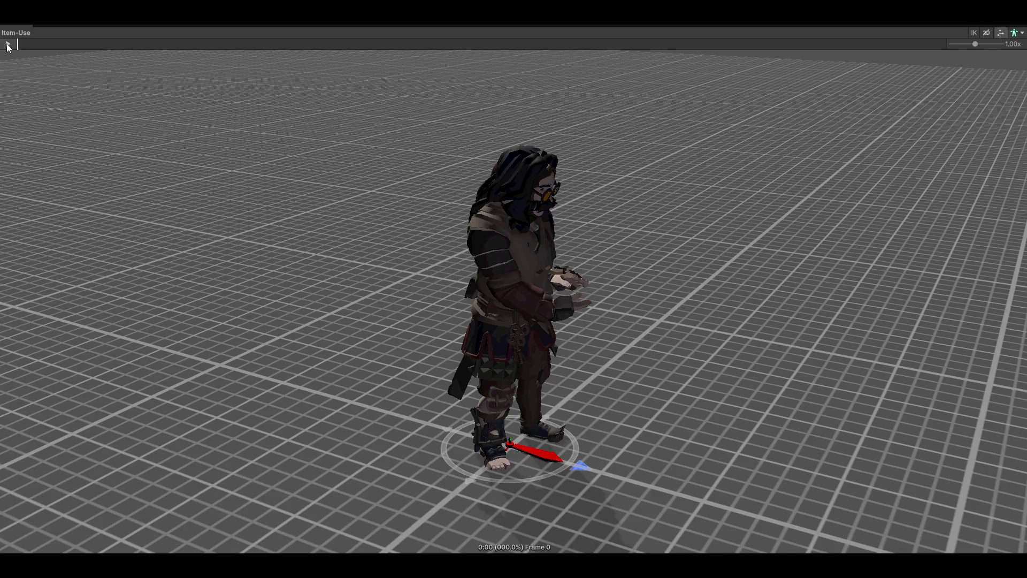
pyautogui.moveTo(705, 272); pyautogui.dragTo(514, 306)
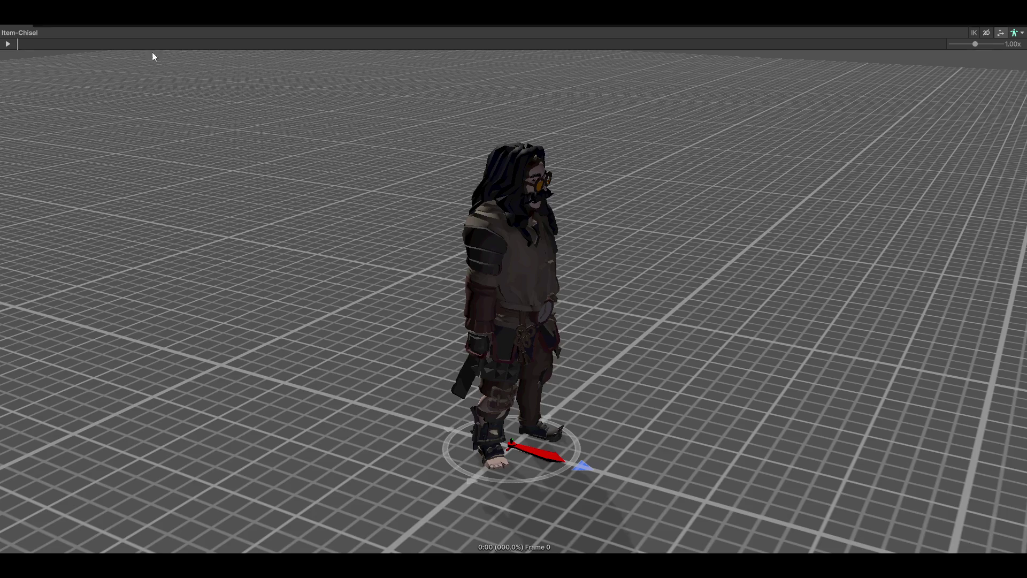
# - Play the Item-Chisel and Item-Sickle-Use clips, ending on a view facing the character
pyautogui.click(9, 44)
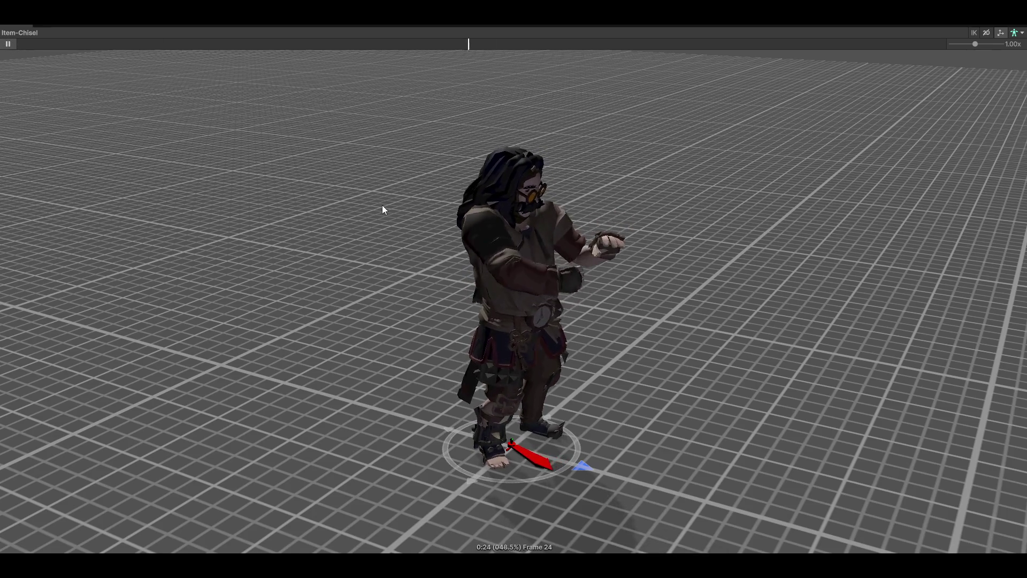
pyautogui.moveTo(598, 289); pyautogui.dragTo(720, 252)
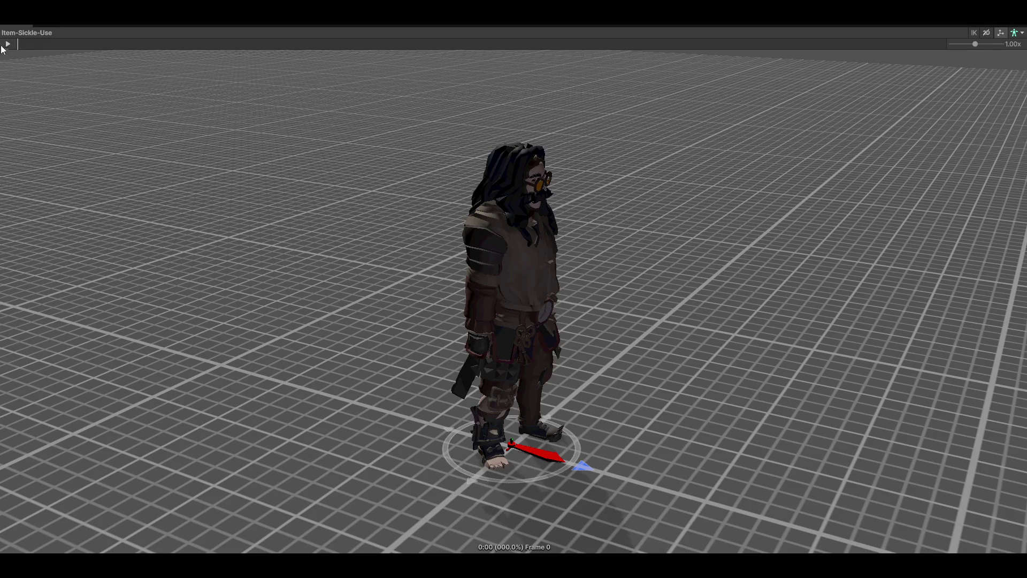
pyautogui.click(6, 45)
pyautogui.moveTo(348, 193)
pyautogui.mouseDown()
pyautogui.moveTo(475, 275)
pyautogui.moveTo(766, 321)
pyautogui.moveTo(527, 351)
pyautogui.mouseUp()
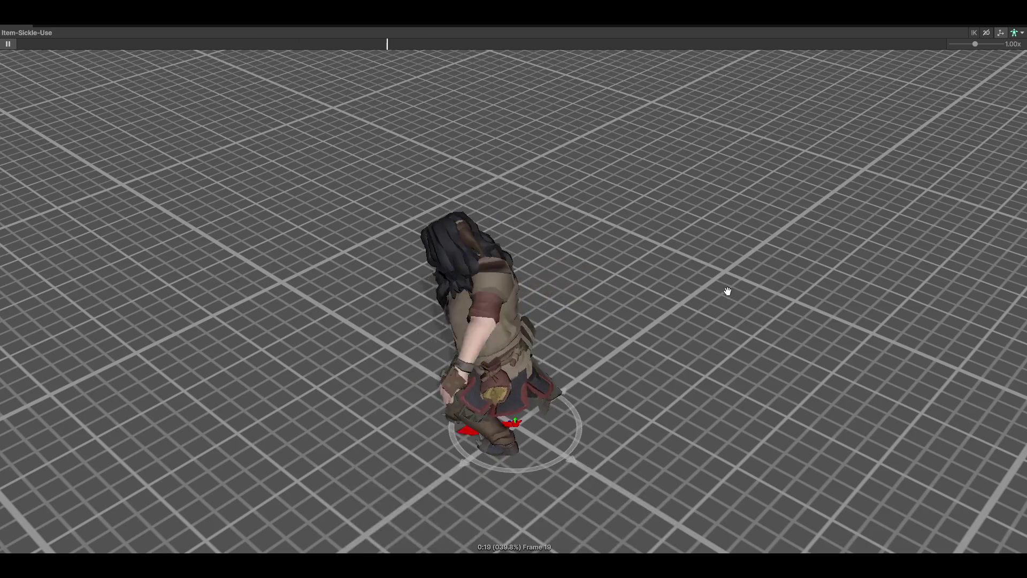
pyautogui.moveTo(467, 287)
pyautogui.mouseDown()
pyautogui.moveTo(620, 264)
pyautogui.moveTo(606, 306)
pyautogui.moveTo(665, 258)
pyautogui.moveTo(578, 339)
pyautogui.moveTo(465, 332)
pyautogui.mouseUp()
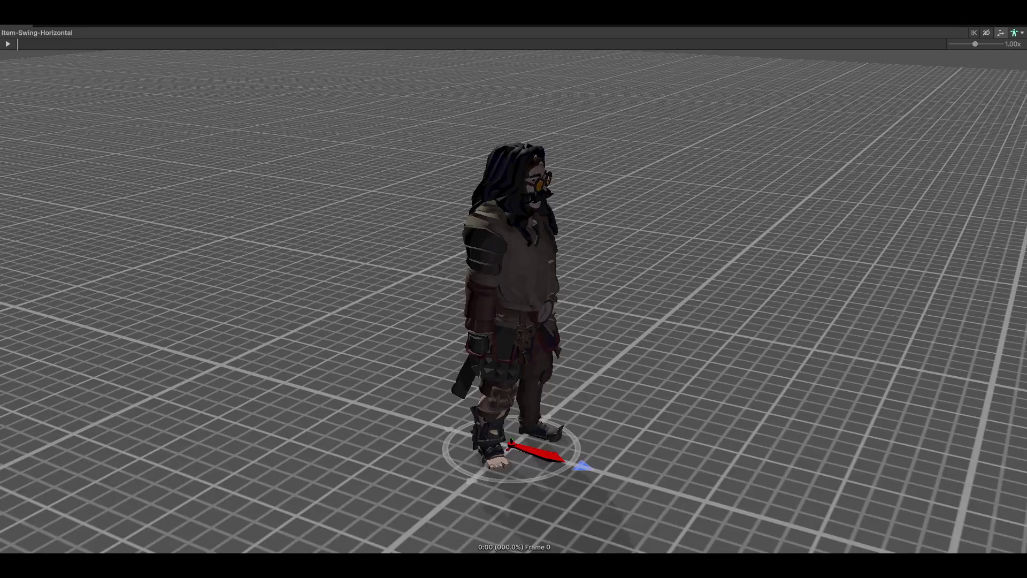
# - Play Item-Swing-Horizontal and the following tool clips, ending on a lower side view
pyautogui.click(6, 44)
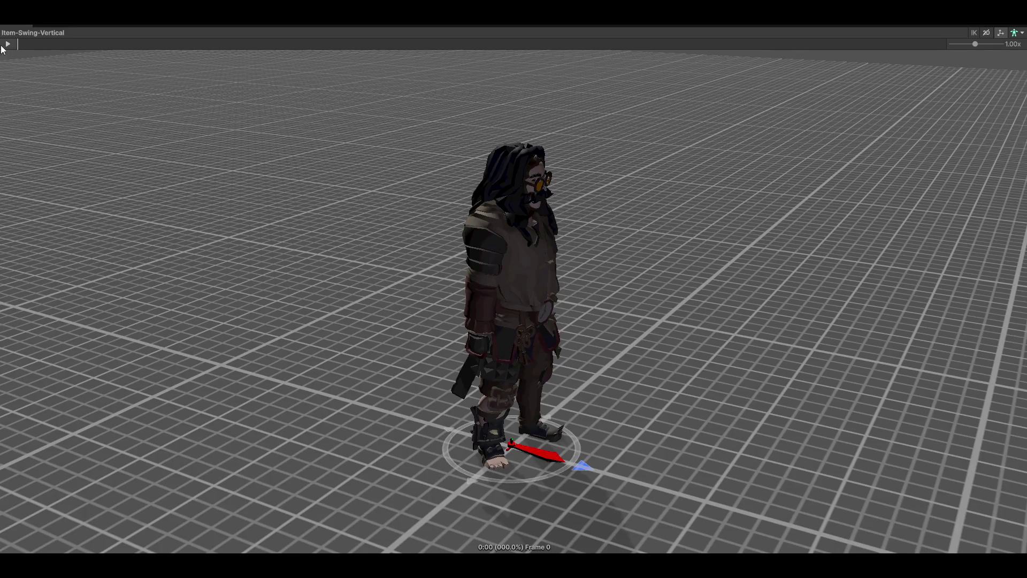
pyautogui.click(7, 44)
pyautogui.moveTo(385, 251)
pyautogui.mouseDown()
pyautogui.moveTo(845, 262)
pyautogui.moveTo(694, 236)
pyautogui.mouseUp()
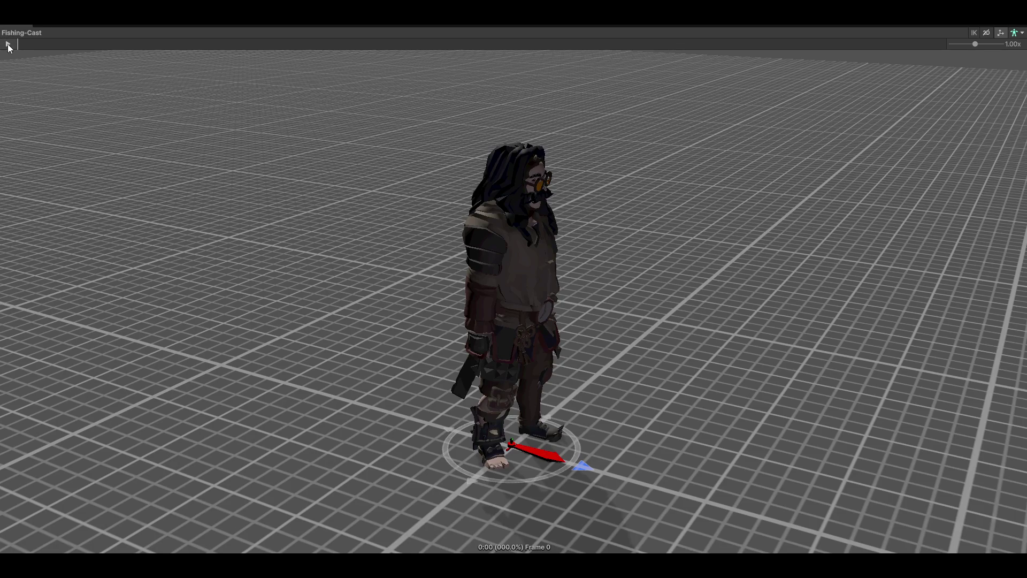
pyautogui.click(8, 44)
pyautogui.moveTo(631, 268); pyautogui.dragTo(673, 309)
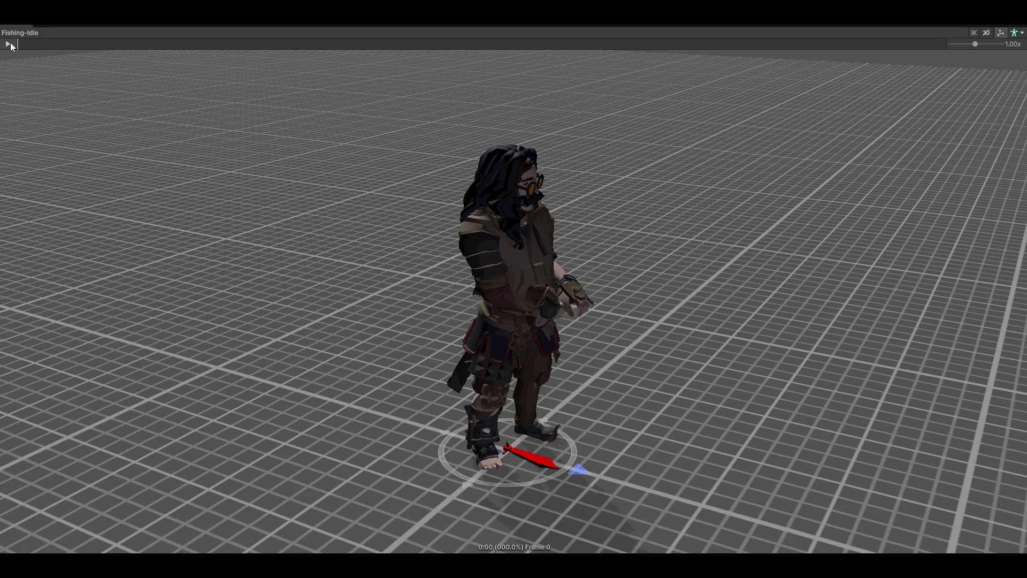
# - Play the next clip and Fishing-Reel, ending on a front three-quarter view
pyautogui.click(11, 43)
pyautogui.moveTo(305, 239)
pyautogui.mouseDown()
pyautogui.moveTo(390, 179)
pyautogui.moveTo(57, 185)
pyautogui.moveTo(419, 215)
pyautogui.mouseUp()
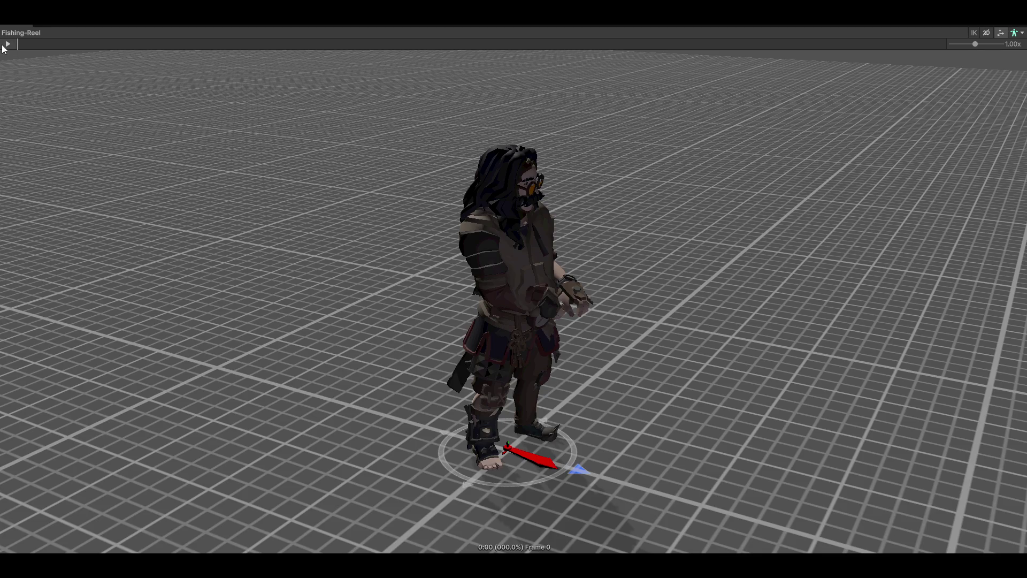
pyautogui.click(6, 44)
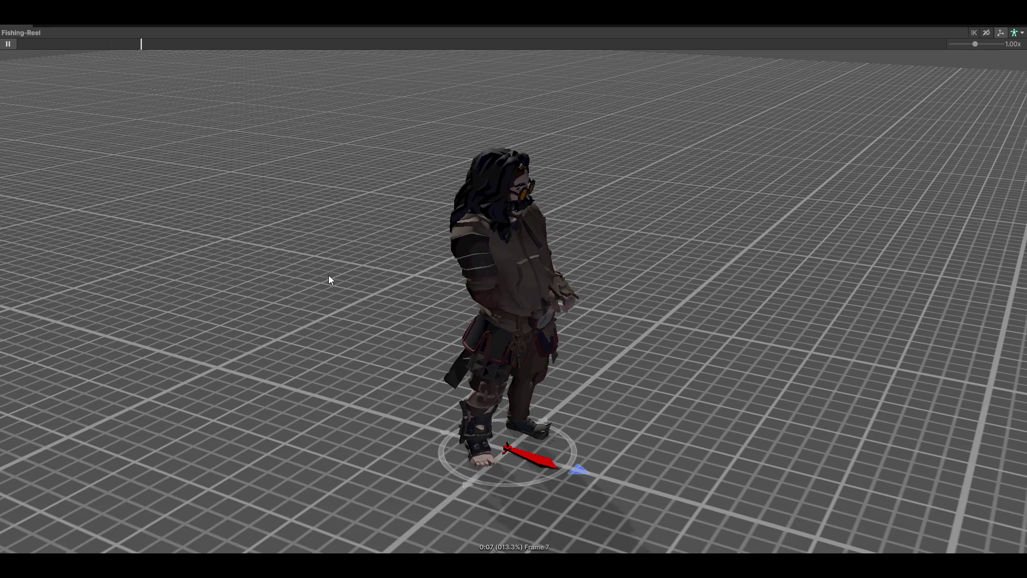
pyautogui.moveTo(284, 246); pyautogui.dragTo(478, 290)
pyautogui.moveTo(667, 346)
pyautogui.mouseDown()
pyautogui.moveTo(267, 309)
pyautogui.moveTo(360, 307)
pyautogui.moveTo(344, 305)
pyautogui.mouseUp()
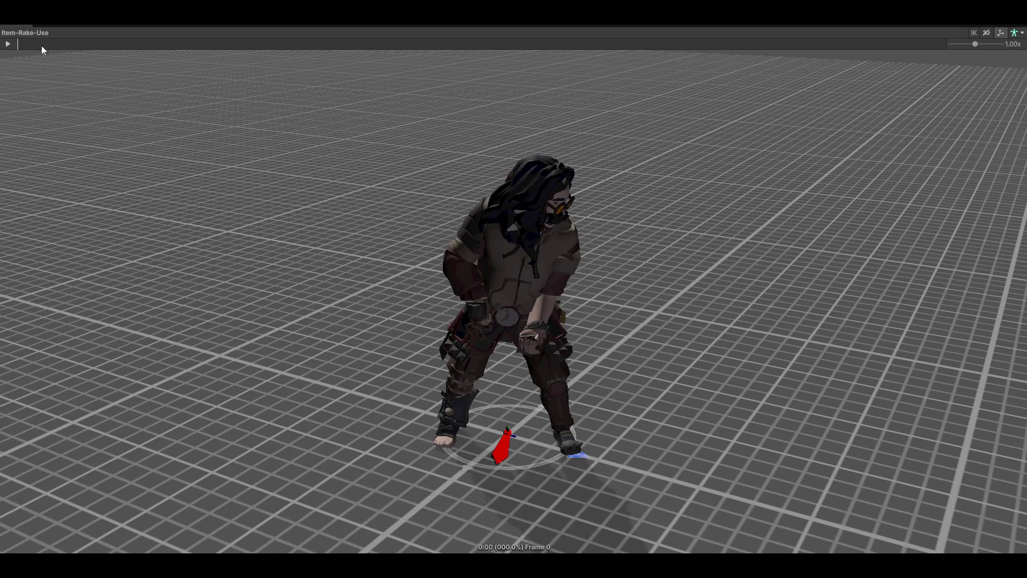
# - Play Item-Rake-Use, then view Dig-Scoop and Chop-Ceiling from a low angle showing the horizon
pyautogui.click(8, 44)
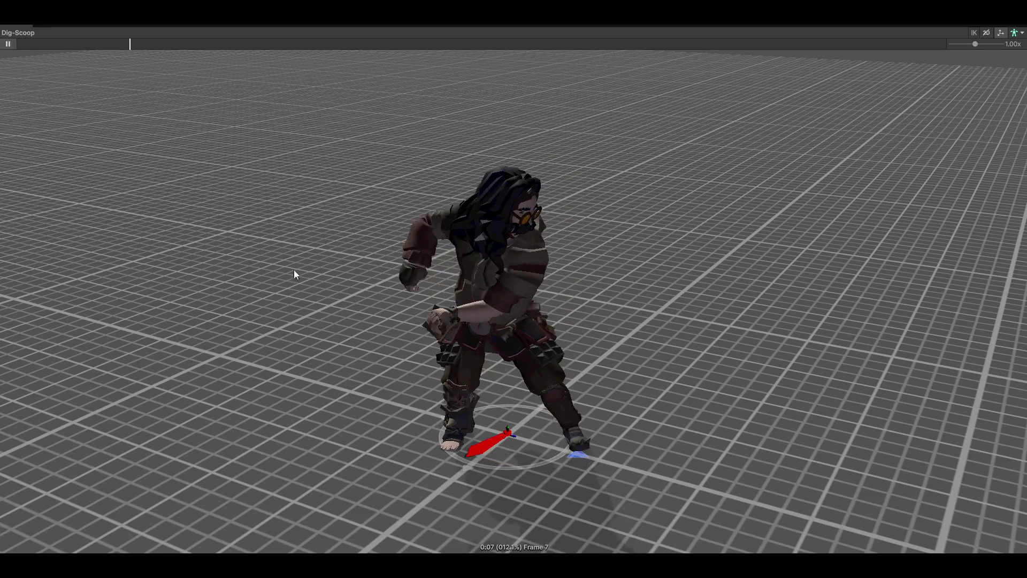
pyautogui.moveTo(302, 265); pyautogui.dragTo(363, 263)
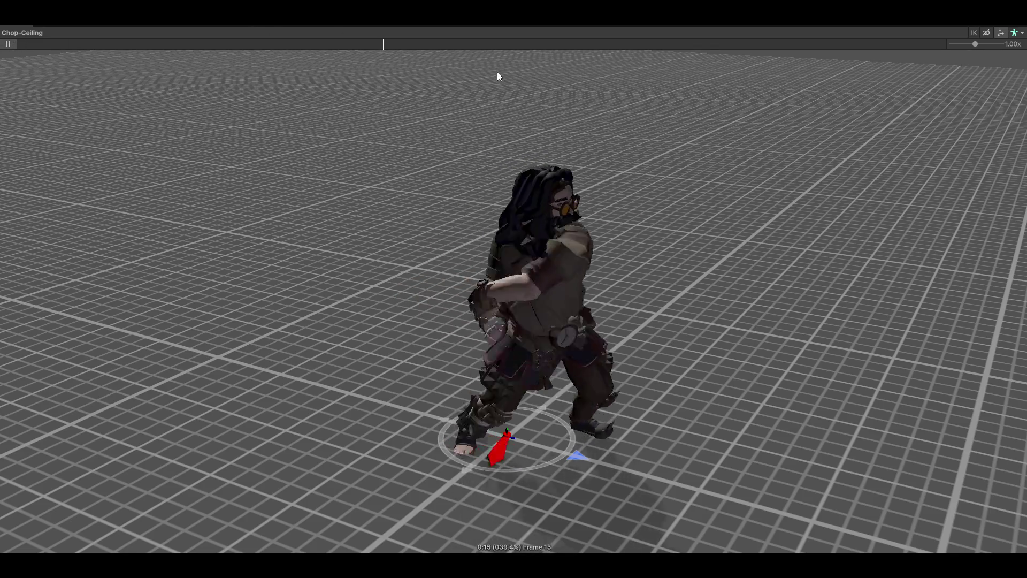
pyautogui.moveTo(544, 91)
pyautogui.mouseDown()
pyautogui.moveTo(791, 223)
pyautogui.moveTo(734, 210)
pyautogui.mouseUp()
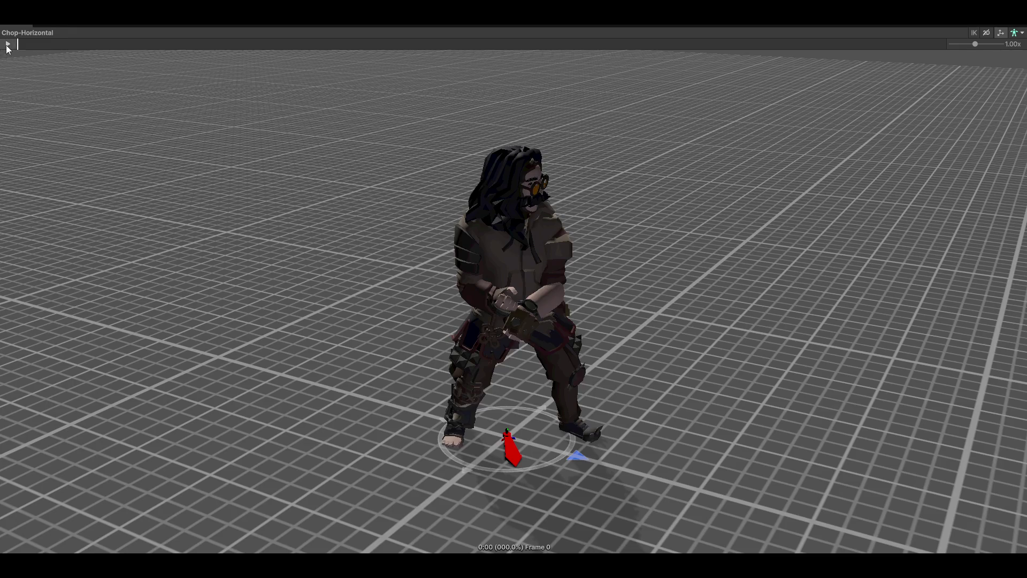
# - Play the chopping clips, including Chop-Diagonal, then Saw-Sawing, viewing the character's back and front
pyautogui.click(8, 44)
pyautogui.moveTo(713, 230)
pyautogui.mouseDown()
pyautogui.moveTo(658, 259)
pyautogui.moveTo(949, 279)
pyautogui.moveTo(52, 255)
pyautogui.mouseUp()
pyautogui.moveTo(643, 256)
pyautogui.mouseDown()
pyautogui.moveTo(618, 270)
pyautogui.moveTo(606, 262)
pyautogui.mouseUp()
pyautogui.click(9, 44)
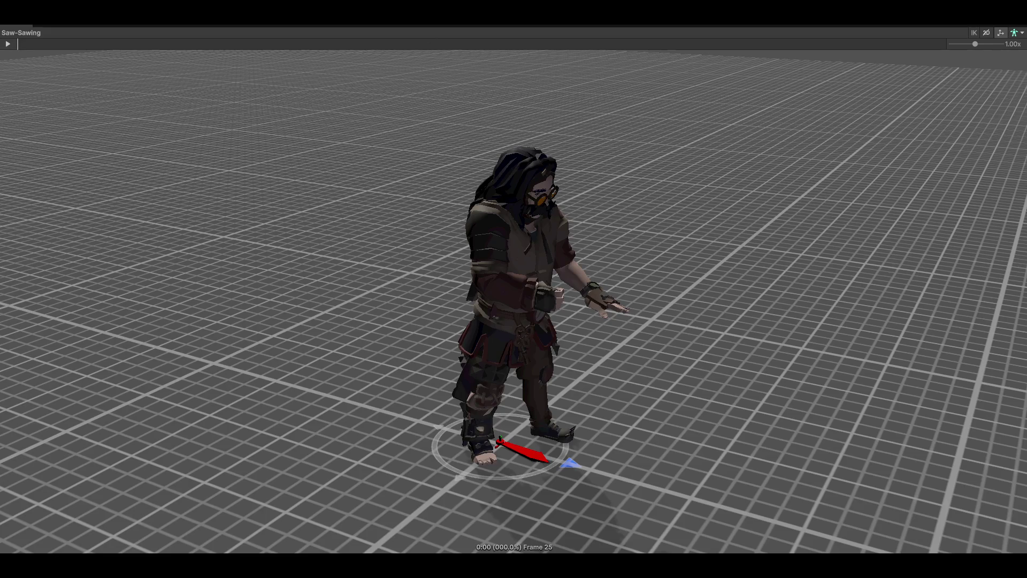
pyautogui.click(14, 44)
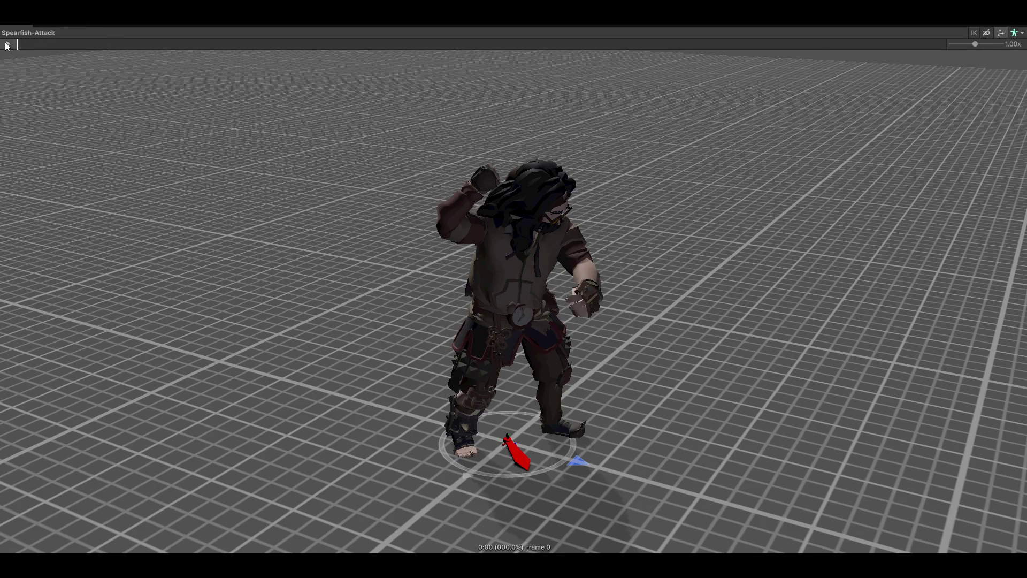
# - Play the Spearfish-Attack clip, viewing it from several lower angles
pyautogui.click(8, 44)
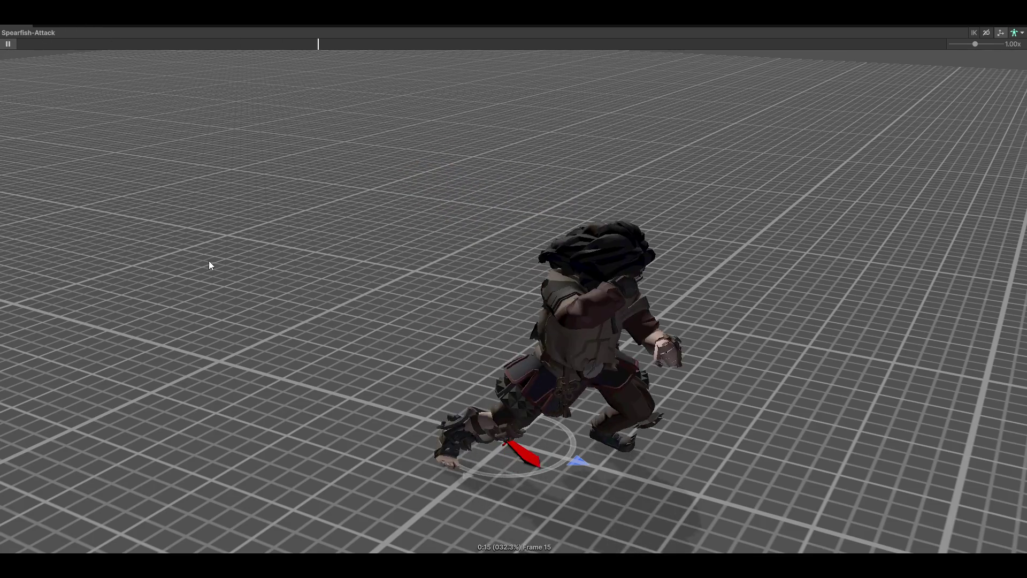
pyautogui.moveTo(214, 259)
pyautogui.mouseDown()
pyautogui.moveTo(665, 245)
pyautogui.moveTo(261, 212)
pyautogui.moveTo(685, 284)
pyautogui.mouseUp()
pyautogui.moveTo(617, 268); pyautogui.dragTo(483, 291)
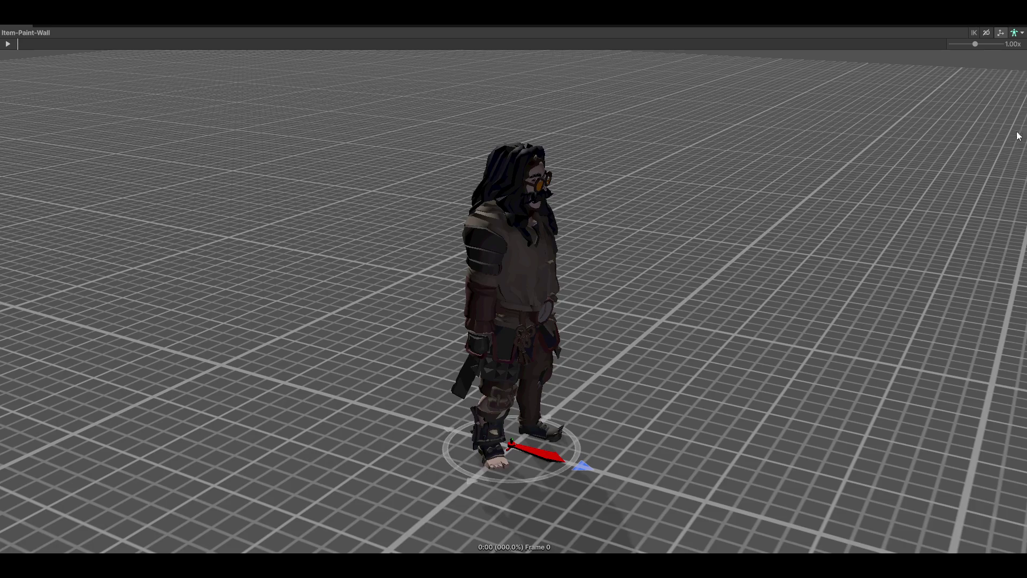
# - Play the Item-Paint-Wall, drinking and Item-Eat clips, viewing from the side and front
pyautogui.click(8, 43)
pyautogui.moveTo(778, 274)
pyautogui.mouseDown()
pyautogui.moveTo(788, 249)
pyautogui.moveTo(775, 262)
pyautogui.moveTo(683, 277)
pyautogui.mouseUp()
pyautogui.moveTo(722, 197)
pyautogui.mouseDown()
pyautogui.moveTo(780, 259)
pyautogui.moveTo(709, 262)
pyautogui.mouseUp()
pyautogui.click(8, 45)
pyautogui.click(7, 44)
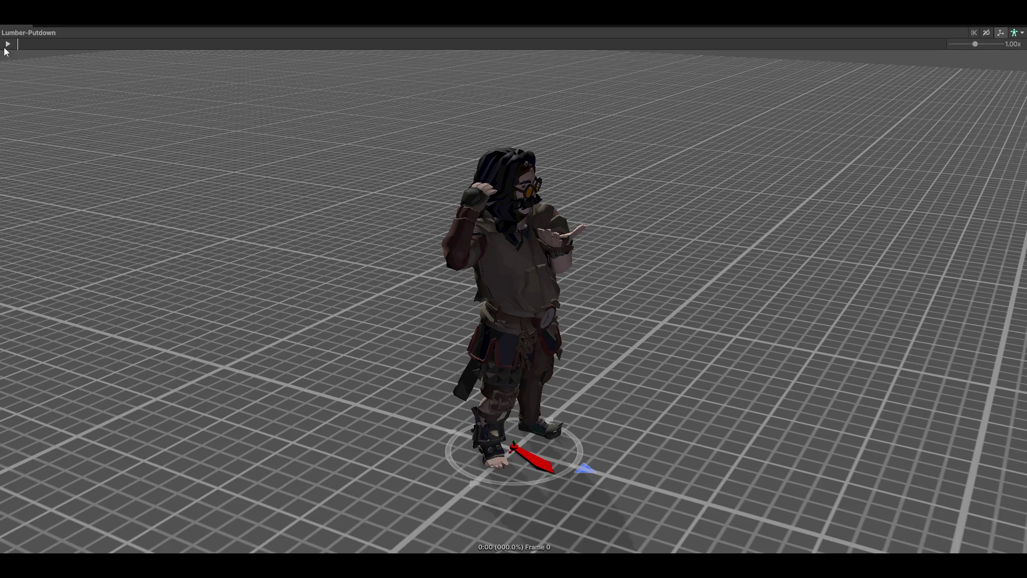
# - Play the Crafter@Lumber-Putdown clip and view the character from the front
pyautogui.click(7, 44)
pyautogui.moveTo(635, 273)
pyautogui.mouseDown()
pyautogui.moveTo(470, 229)
pyautogui.moveTo(1021, 441)
pyautogui.moveTo(819, 385)
pyautogui.moveTo(803, 455)
pyautogui.moveTo(970, 339)
pyautogui.mouseUp()
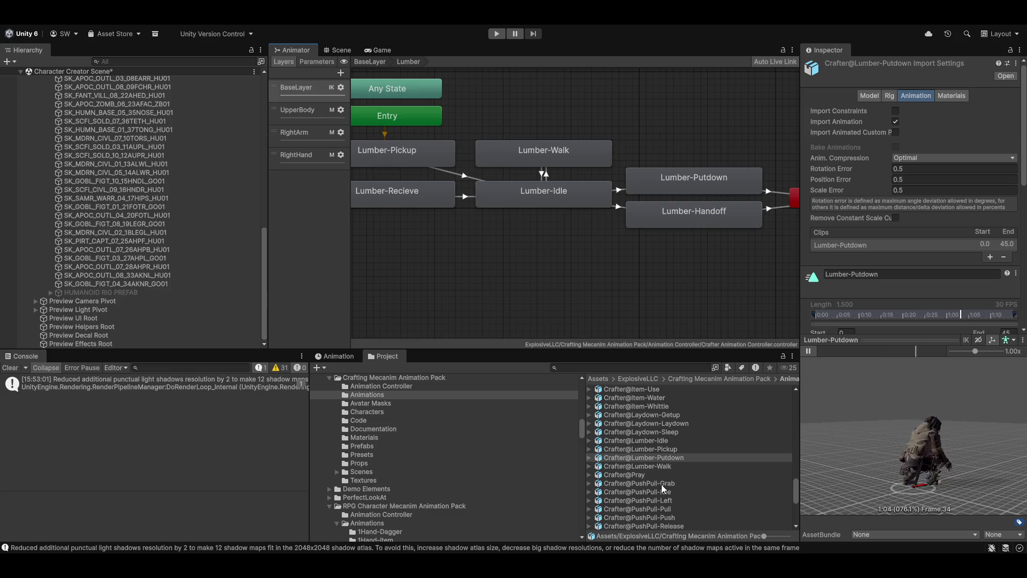
# - Play the Kneel-Down clip in a maximised preview, orbiting it to a low angle
pyautogui.click(645, 474)
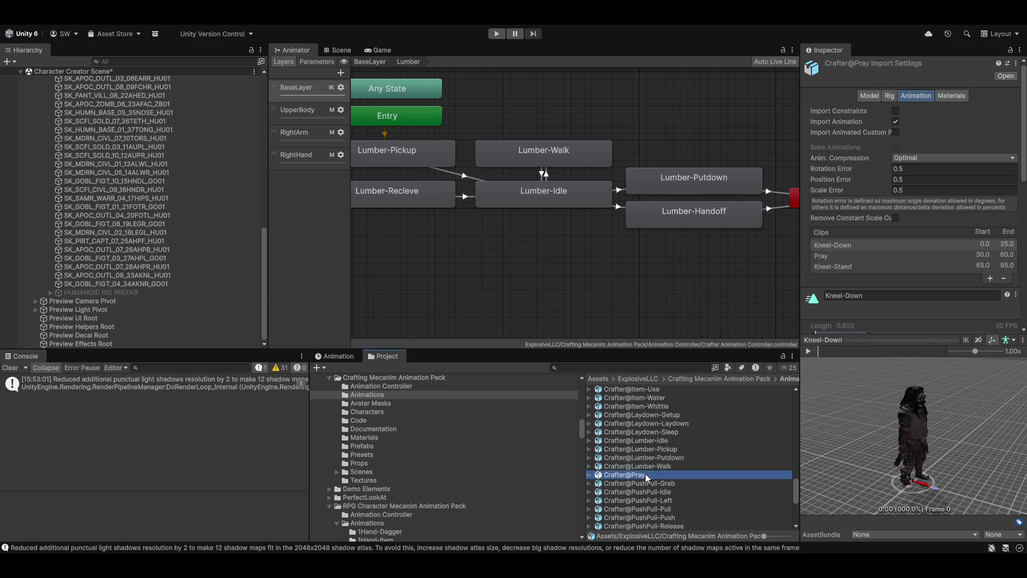
pyautogui.click(809, 350)
pyautogui.doubleClick(894, 339)
pyautogui.moveTo(894, 339)
pyautogui.mouseDown()
pyautogui.moveTo(588, 347)
pyautogui.moveTo(244, 338)
pyautogui.moveTo(256, 339)
pyautogui.mouseUp()
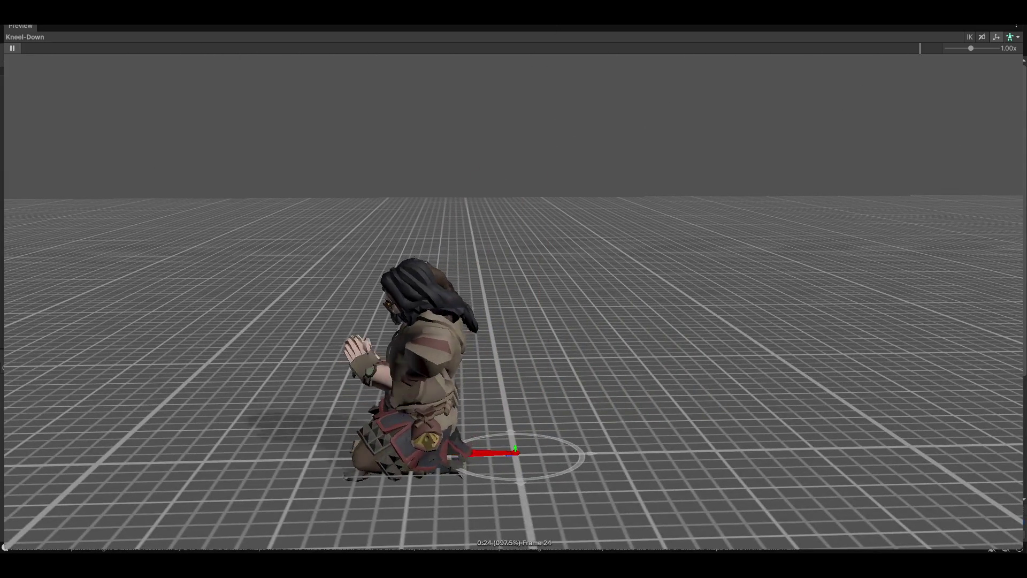
pyautogui.hotkey('shift', 'space')
# - Preview the Saw-Finish, WalkForward and Wave1 Crafter clips
pyautogui.scroll(-5, 634, 488)
pyautogui.click(643, 432)
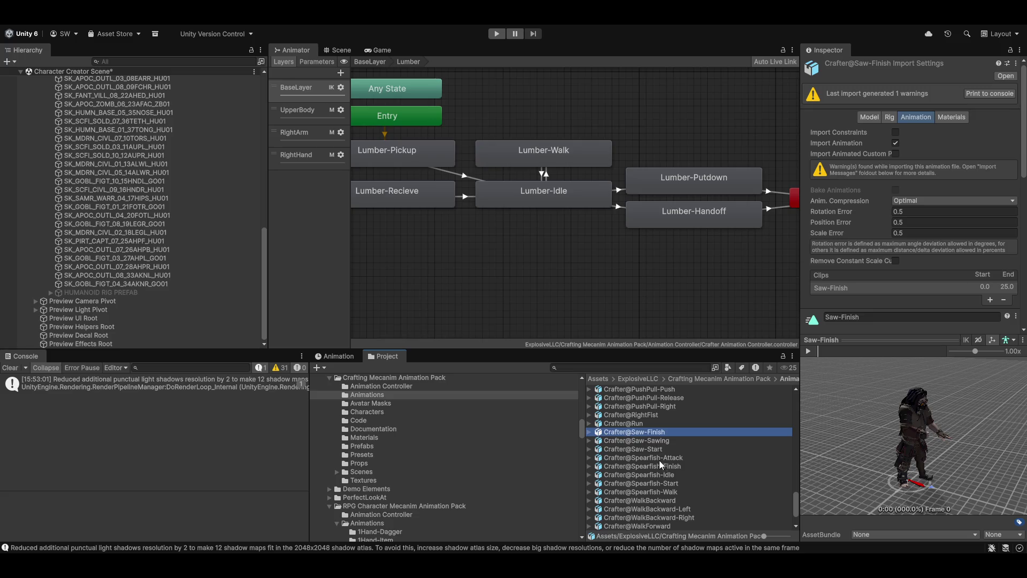
pyautogui.scroll(-2, 646, 500)
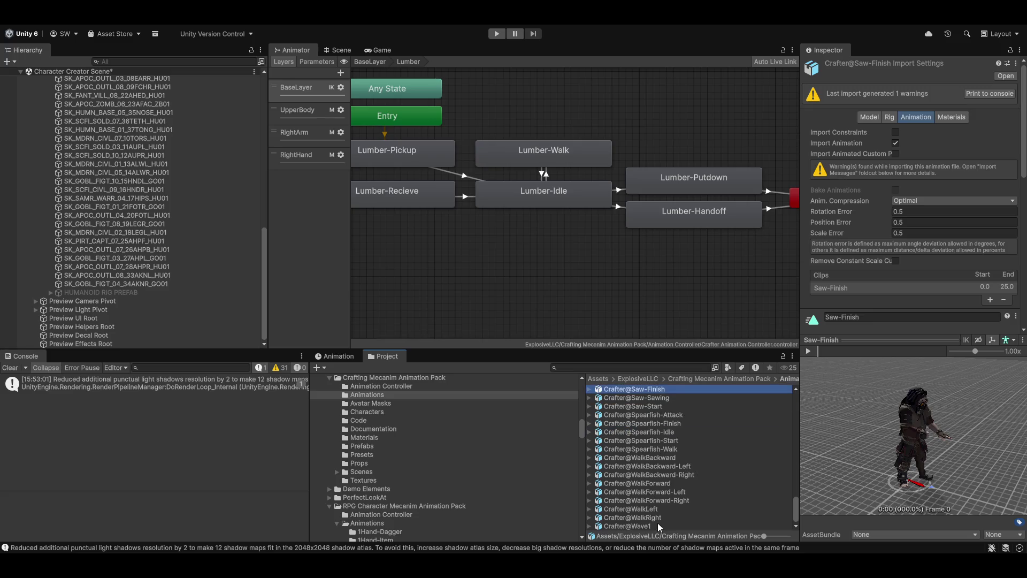
pyautogui.click(654, 481)
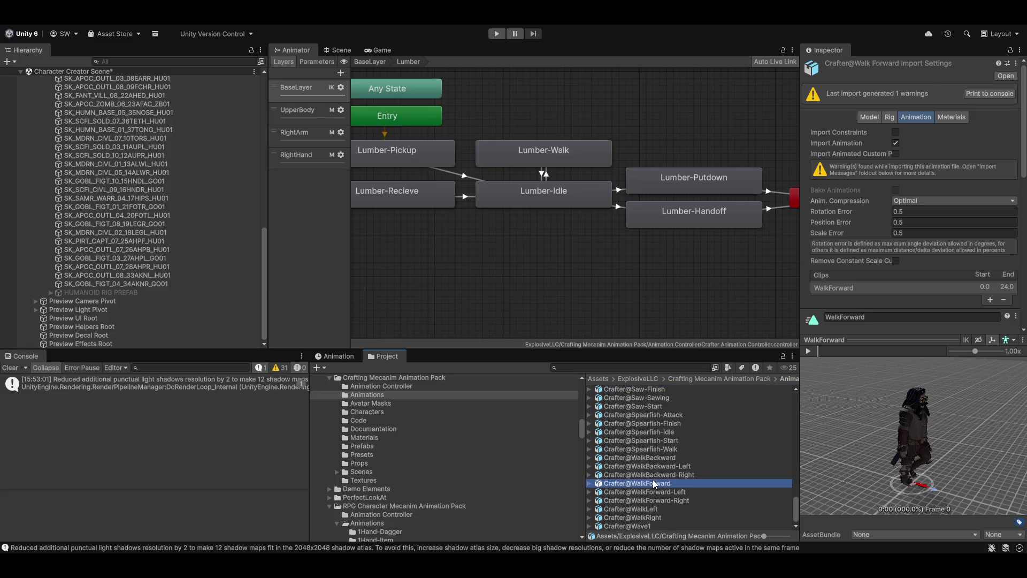
pyautogui.click(808, 352)
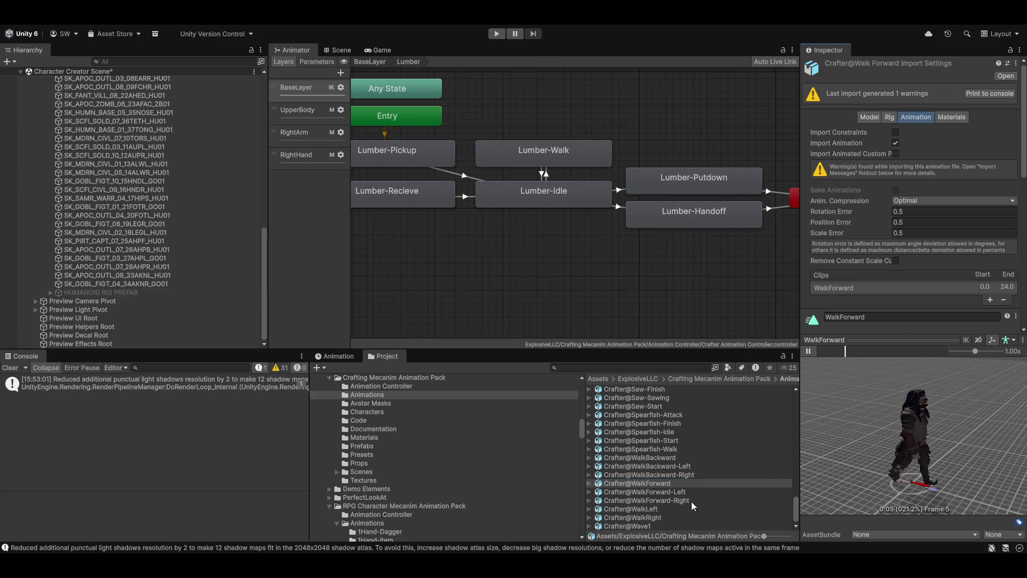
pyautogui.click(637, 524)
pyautogui.click(807, 351)
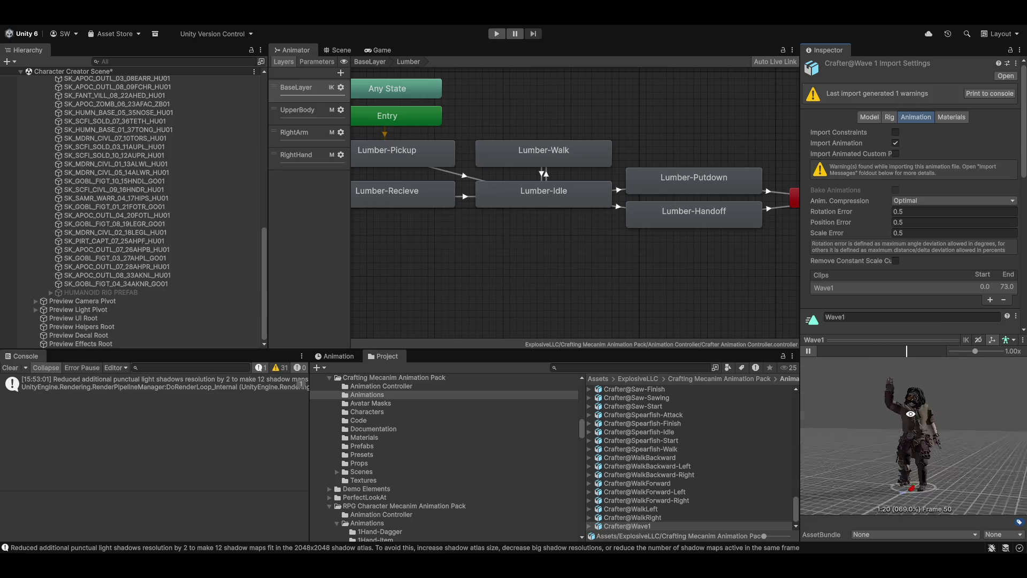
# - Preview the Item-Drop and Item-Handoff Crafter clips, leaving Item-Handoff playing
pyautogui.scroll(2, 671, 483)
pyautogui.scroll(10, 674, 482)
pyautogui.scroll(6, 675, 496)
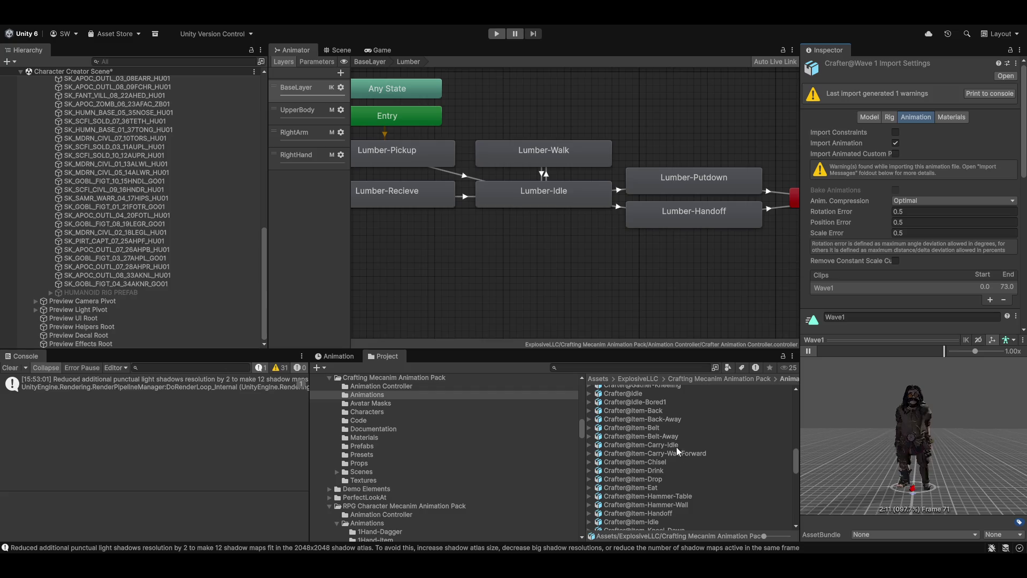
pyautogui.scroll(-1, 680, 460)
pyautogui.click(659, 447)
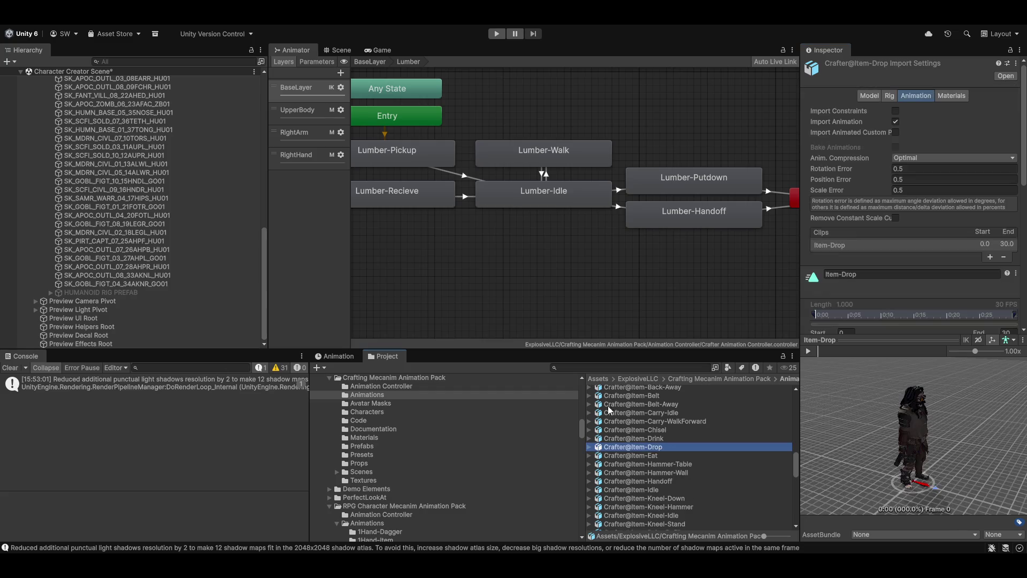
pyautogui.click(809, 351)
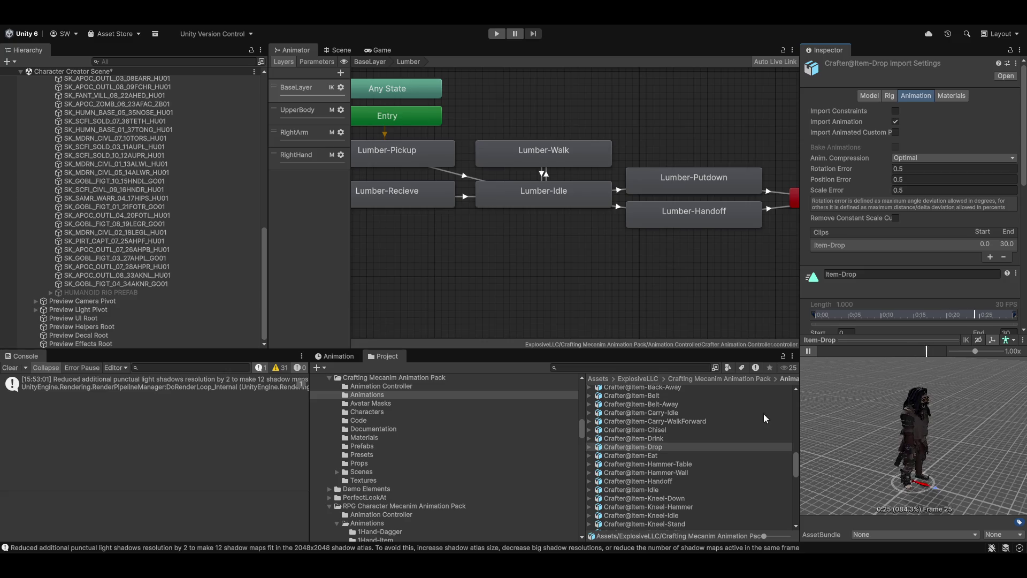
pyautogui.click(669, 481)
pyautogui.click(808, 351)
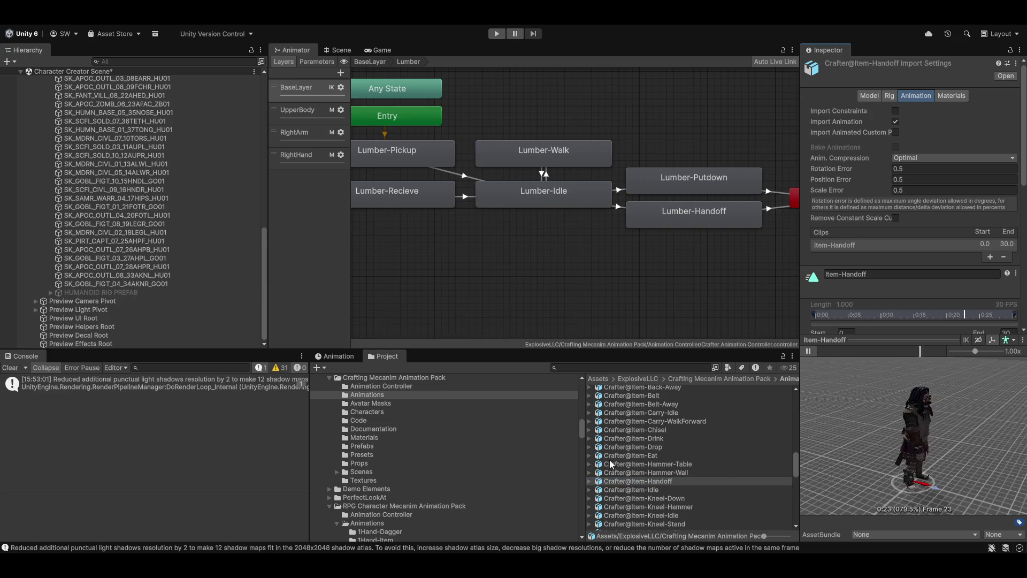
pyautogui.scroll(-4, 634, 494)
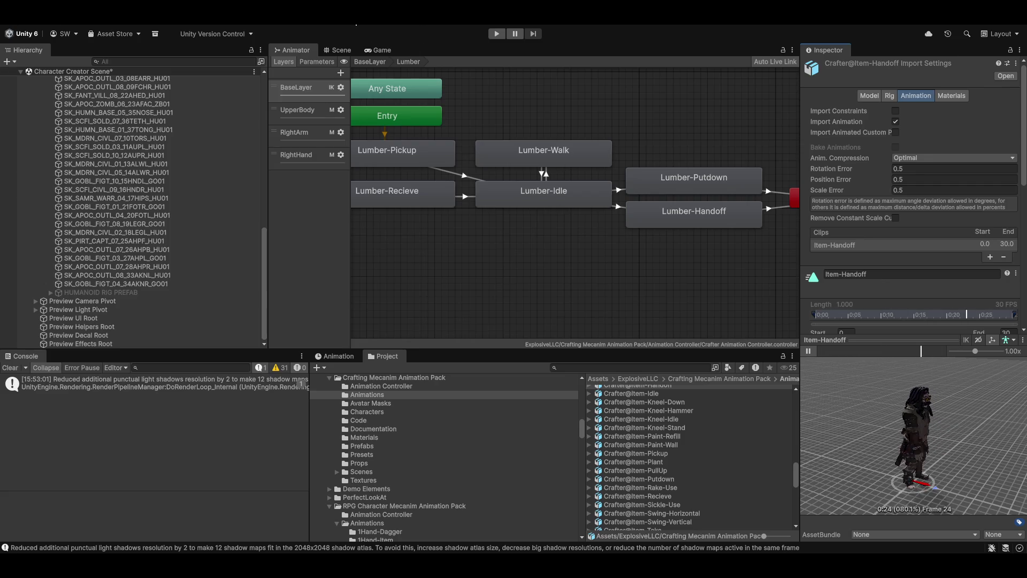
pyautogui.click(355, 21)
# - Launch the custom character editor, collapse its property sections and frame the character's face
pyautogui.click(362, 56)
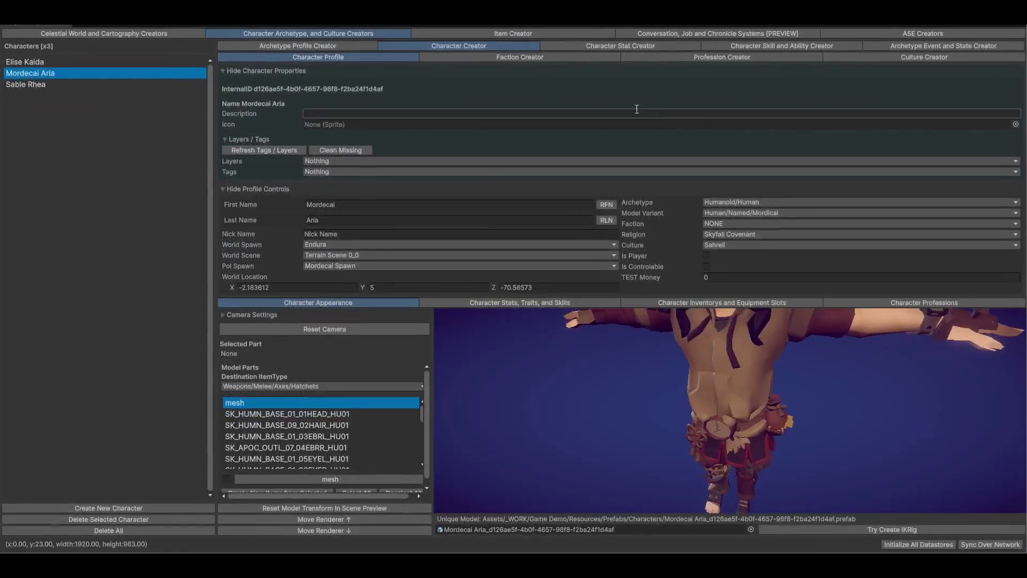
pyautogui.click(238, 71)
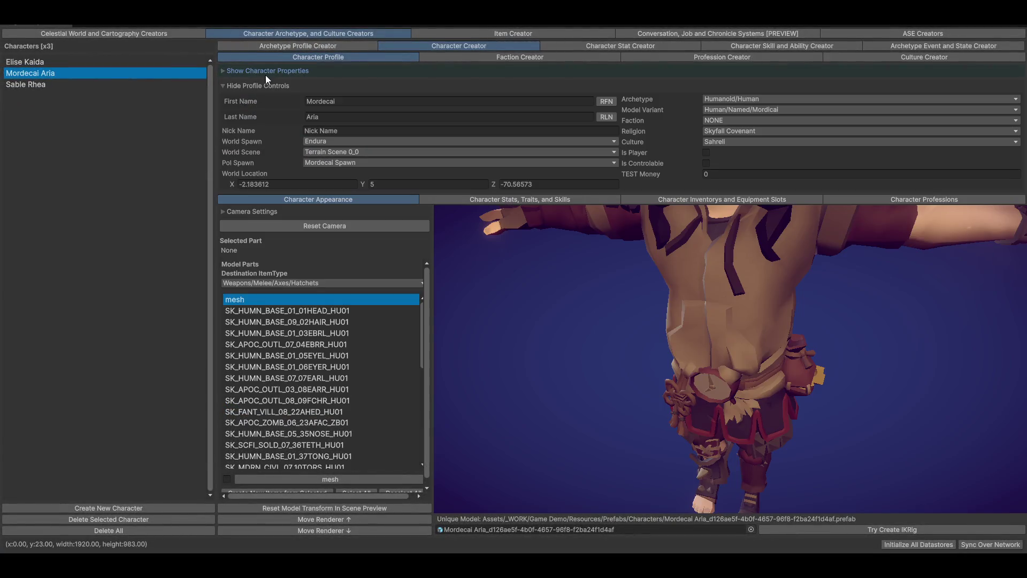
pyautogui.click(251, 85)
pyautogui.moveTo(814, 354)
pyautogui.mouseDown()
pyautogui.moveTo(858, 293)
pyautogui.moveTo(830, 319)
pyautogui.moveTo(836, 338)
pyautogui.mouseUp()
pyautogui.moveTo(833, 349); pyautogui.dragTo(749, 241)
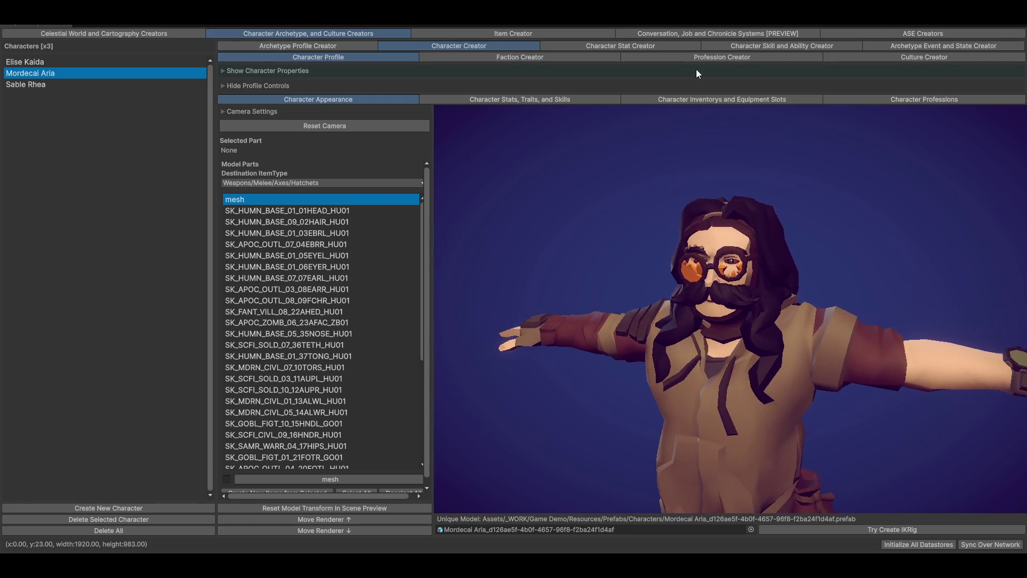
# - Go to the Skill and Ability Creator and pan the tree to the Heartseeker node
pyautogui.click(925, 32)
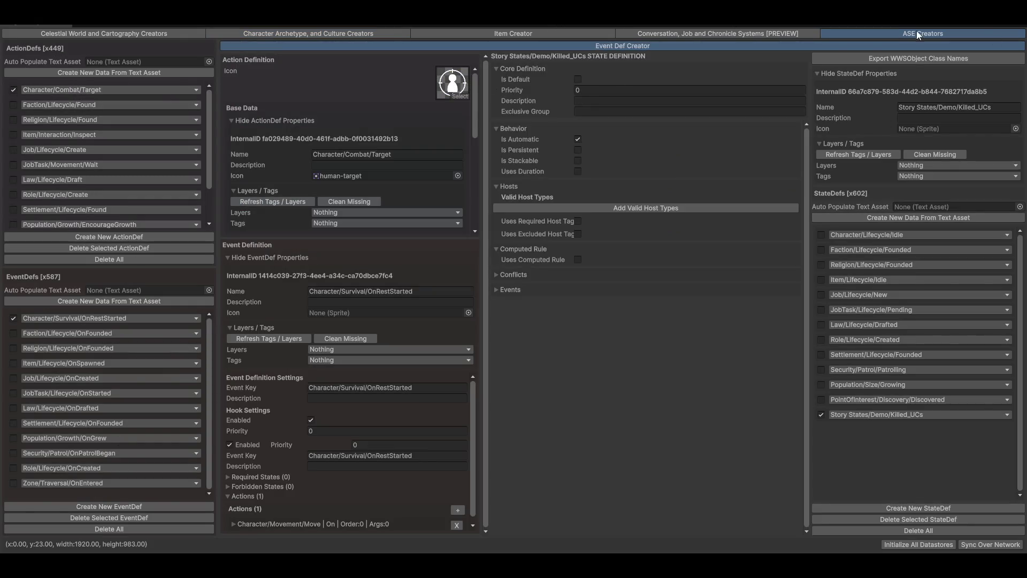
pyautogui.click(326, 32)
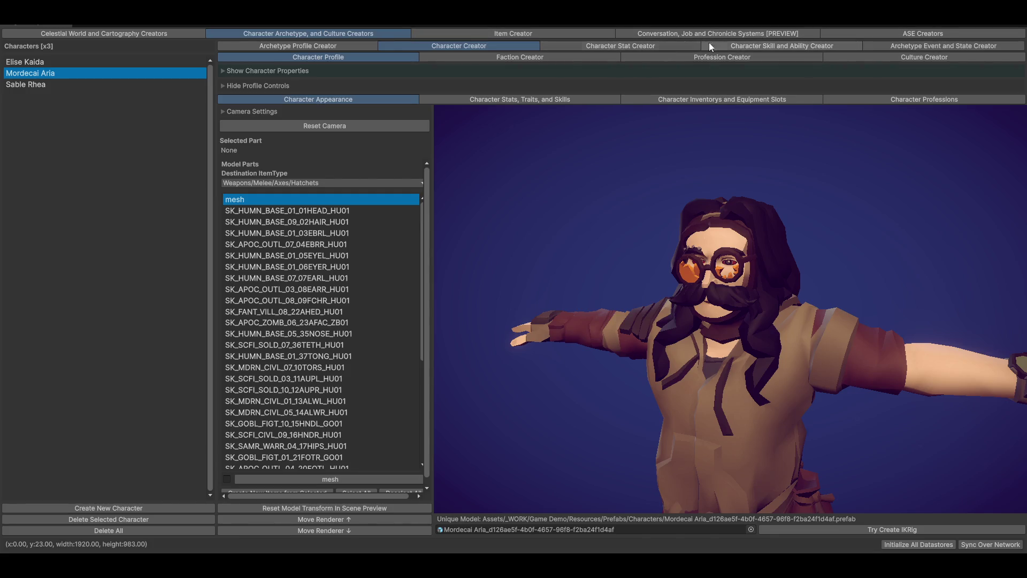
pyautogui.click(744, 45)
pyautogui.moveTo(469, 350)
pyautogui.mouseDown()
pyautogui.moveTo(469, 332)
pyautogui.moveTo(558, 416)
pyautogui.moveTo(558, 478)
pyautogui.moveTo(543, 483)
pyautogui.mouseUp()
pyautogui.click(647, 377)
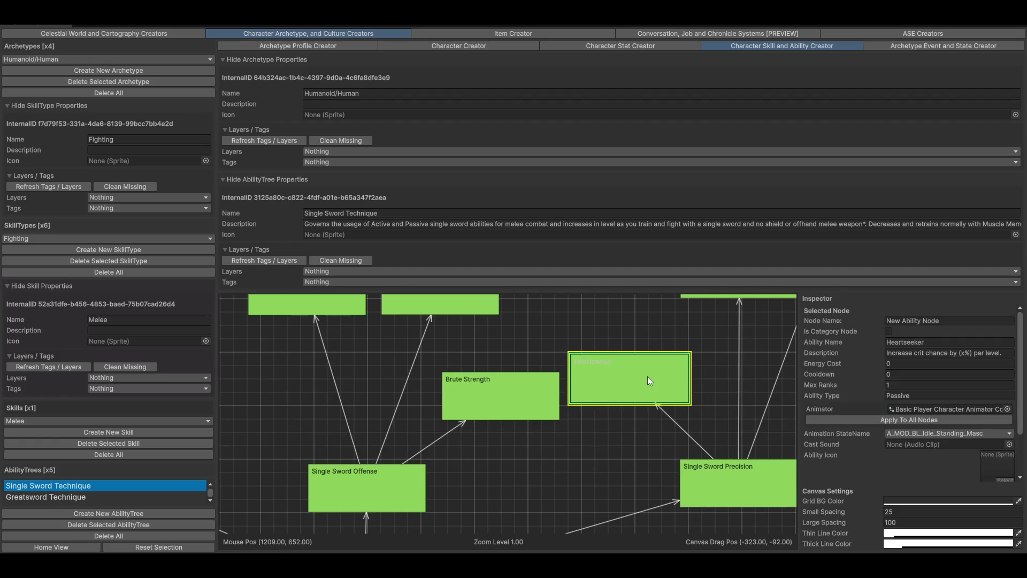
# - Select the Cleave node, check its icon picker without choosing, then open the Archetype Profile Creator
pyautogui.moveTo(589, 515); pyautogui.dragTo(523, 479)
pyautogui.moveTo(721, 510)
pyautogui.mouseDown()
pyautogui.moveTo(484, 509)
pyautogui.moveTo(602, 428)
pyautogui.moveTo(582, 373)
pyautogui.moveTo(683, 339)
pyautogui.moveTo(701, 372)
pyautogui.mouseUp()
pyautogui.click(597, 372)
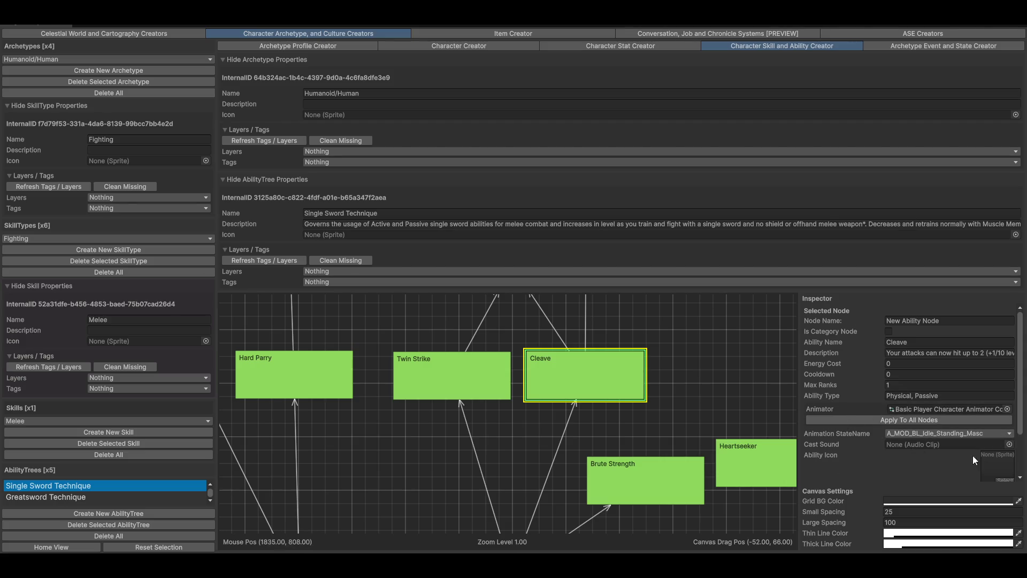
pyautogui.click(1006, 481)
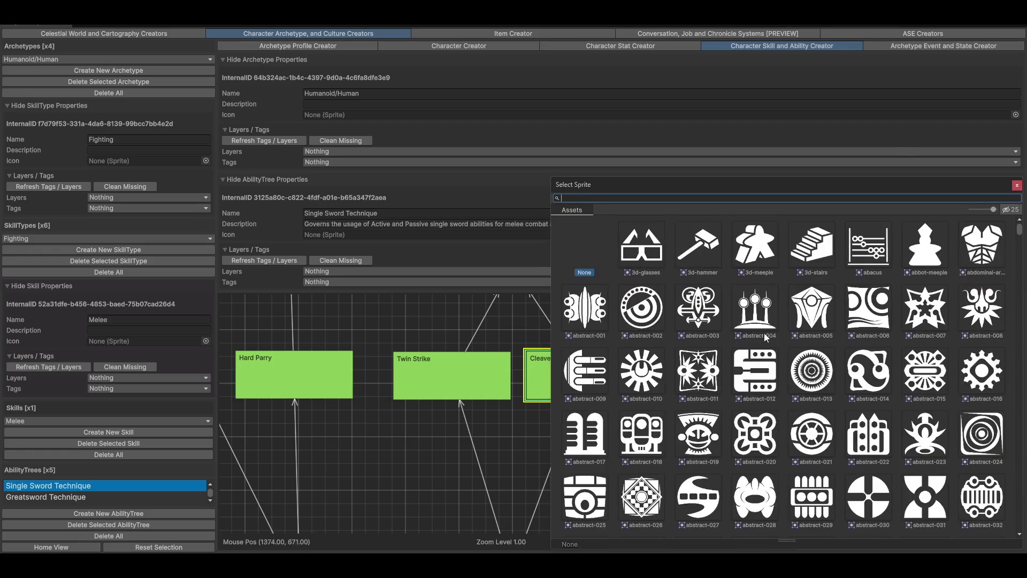
pyautogui.click(1018, 186)
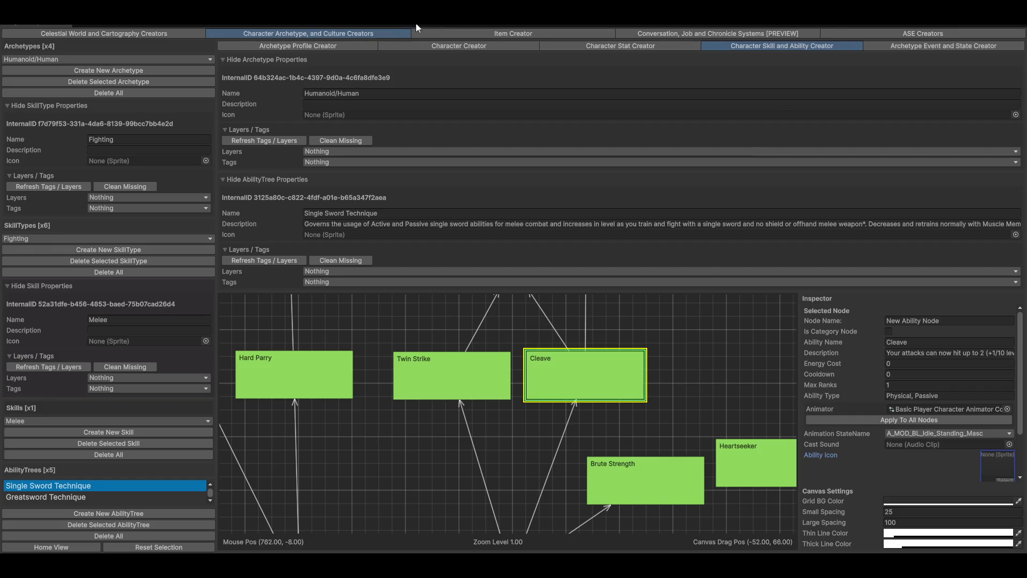
pyautogui.click(447, 47)
pyautogui.click(345, 46)
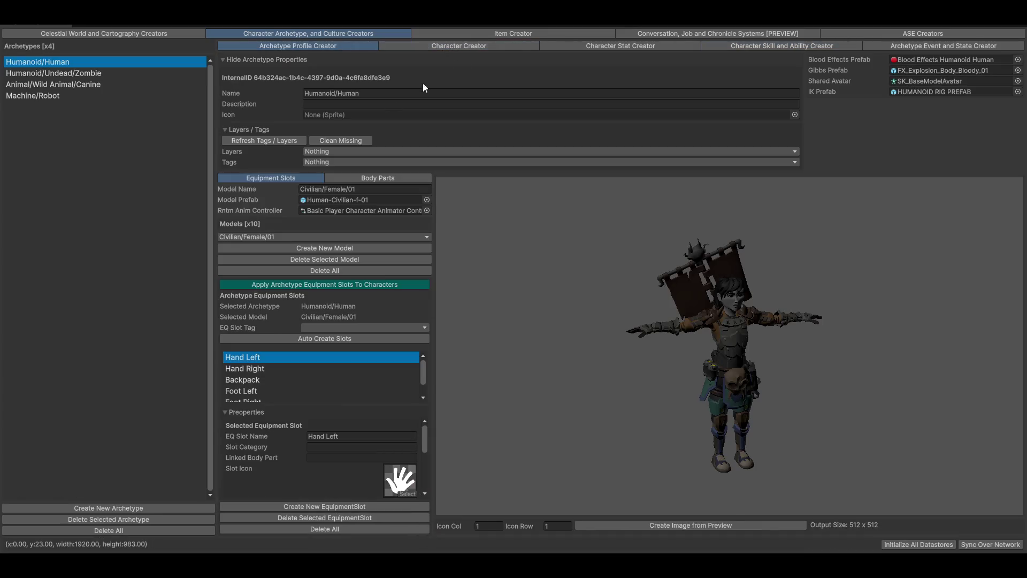
# - Open World and Cartography Systems under the Celestial World creators and zoom the terrain map
pyautogui.scroll(-1, 246, 372)
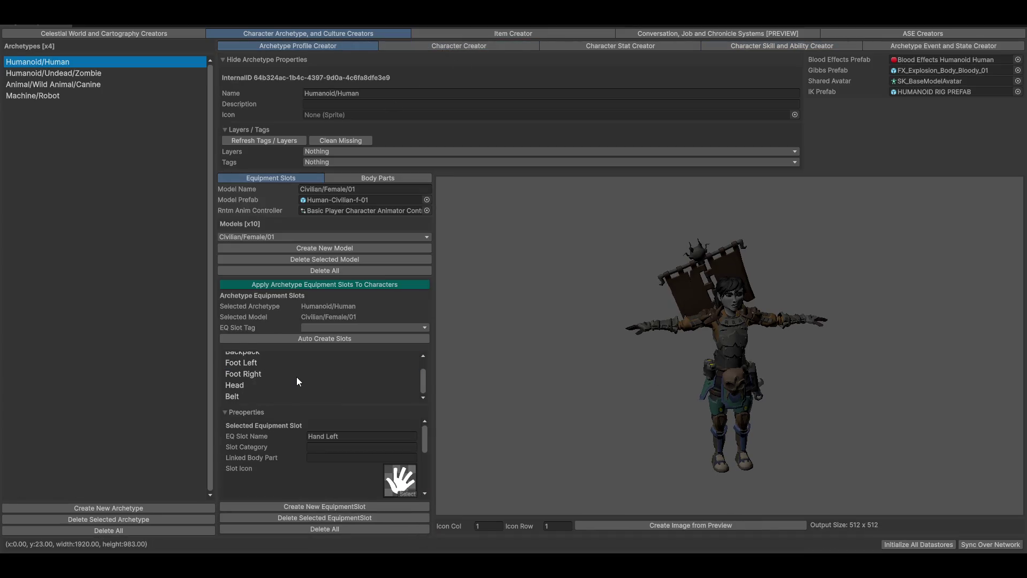
pyautogui.scroll(1, 297, 377)
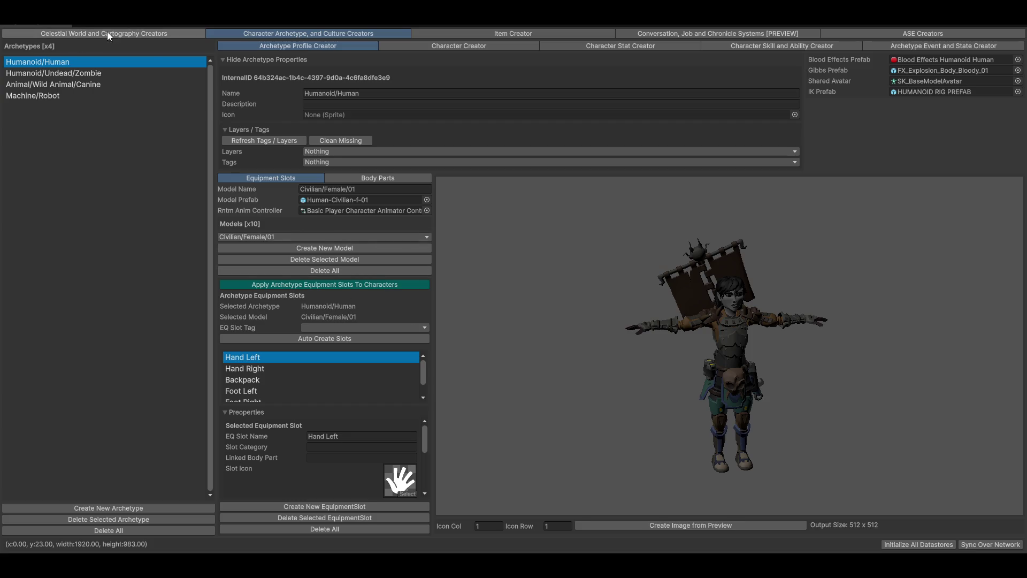
pyautogui.click(108, 35)
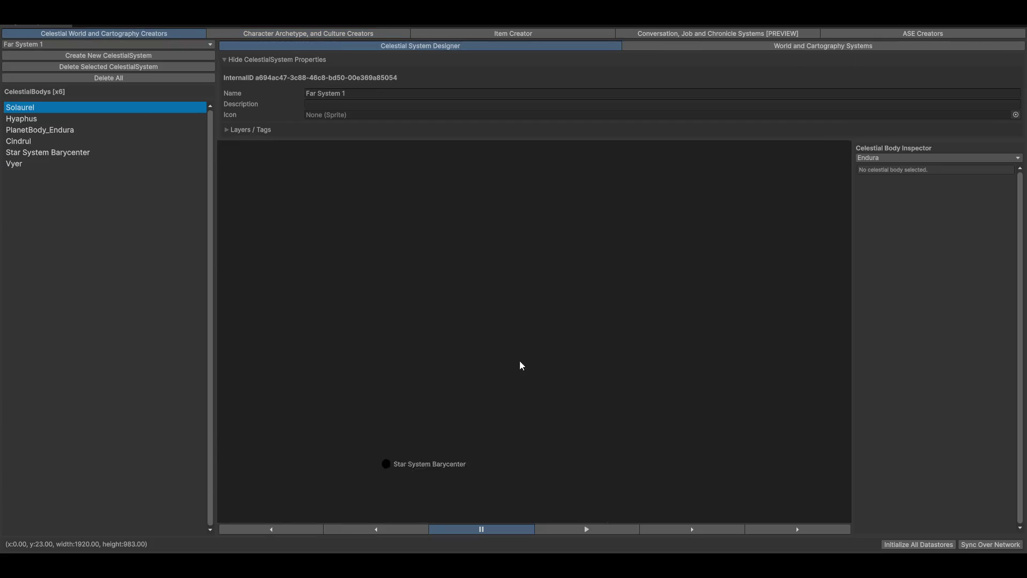
pyautogui.click(770, 46)
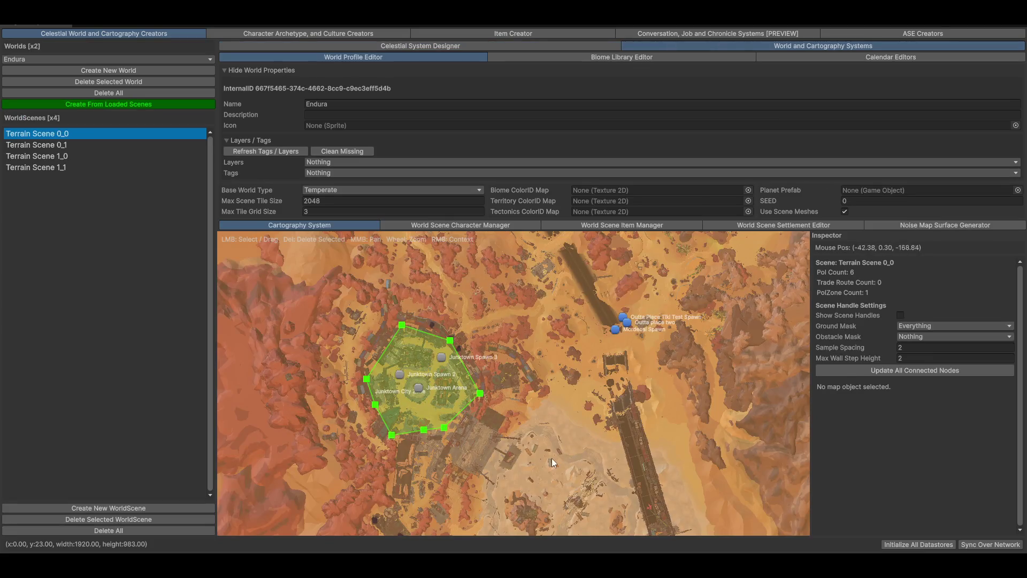
pyautogui.scroll(3, 478, 428)
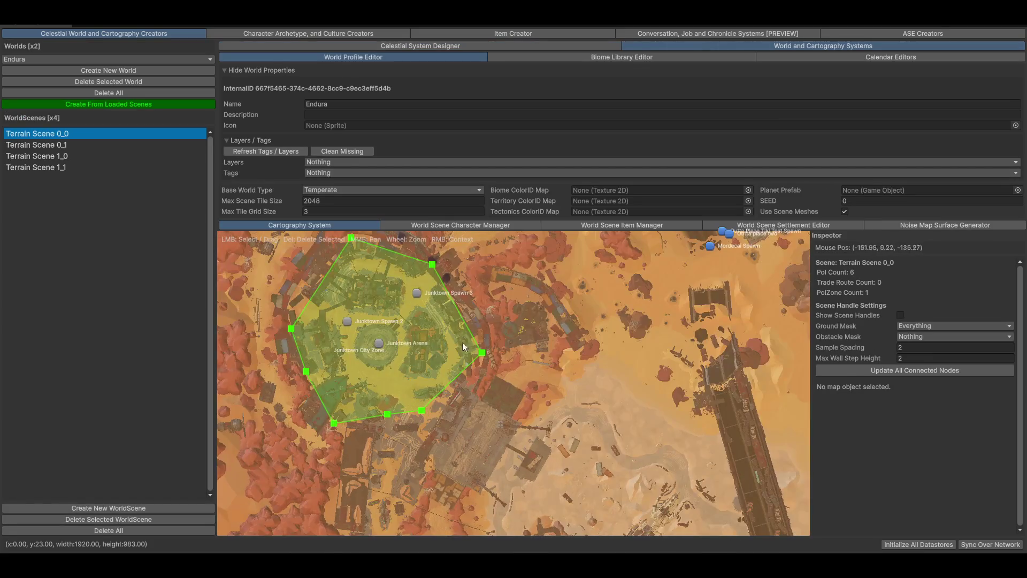
pyautogui.scroll(2, 570, 343)
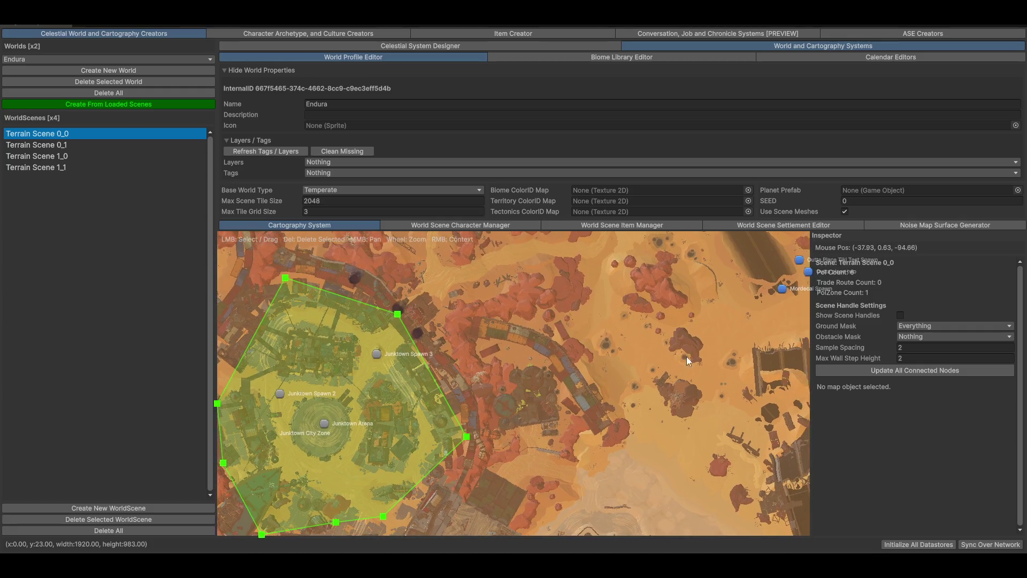
pyautogui.scroll(-3, 685, 357)
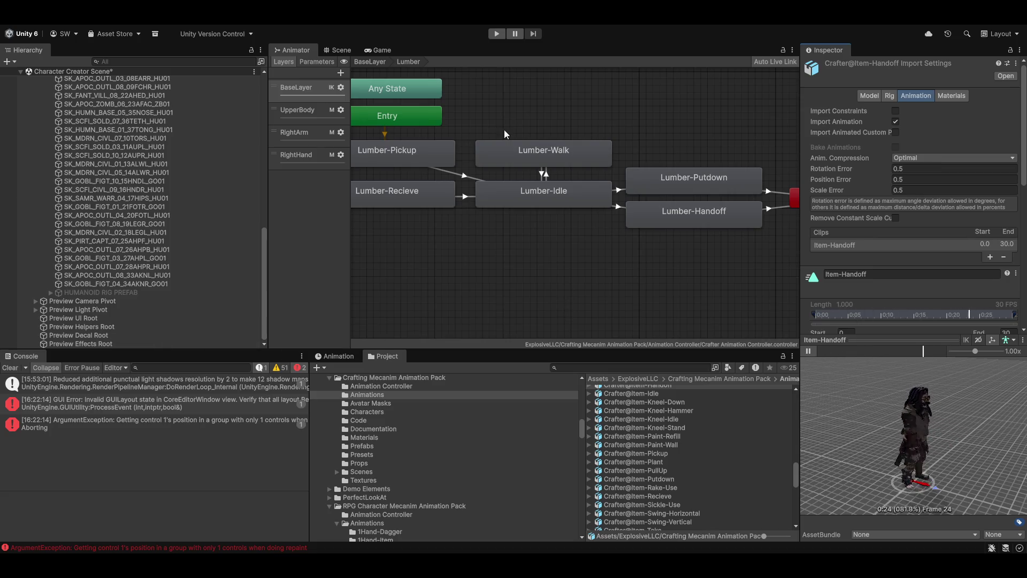
# - Launch the Sidekick Character Tool from the custom top menu
pyautogui.click(389, 26)
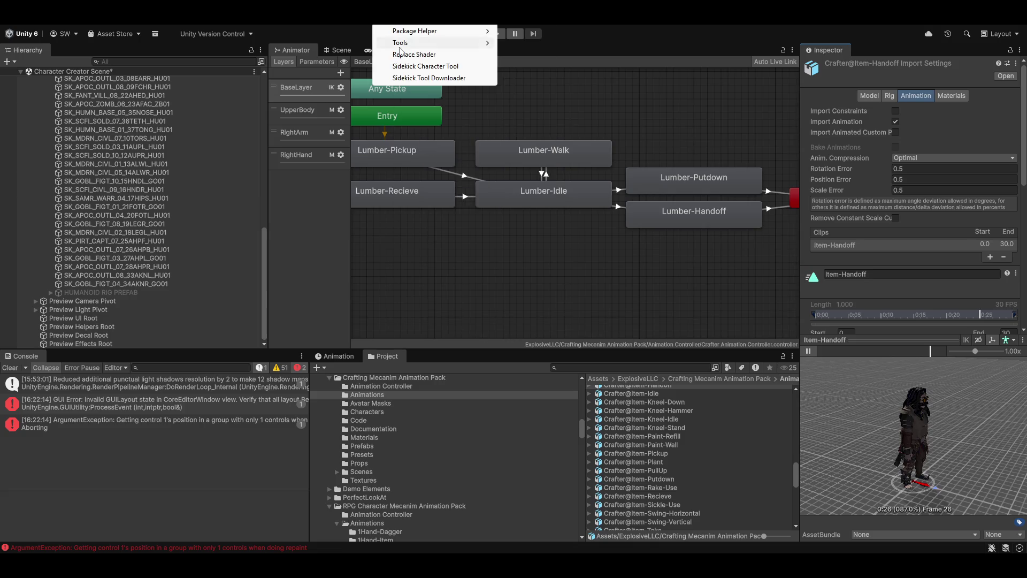
pyautogui.click(420, 67)
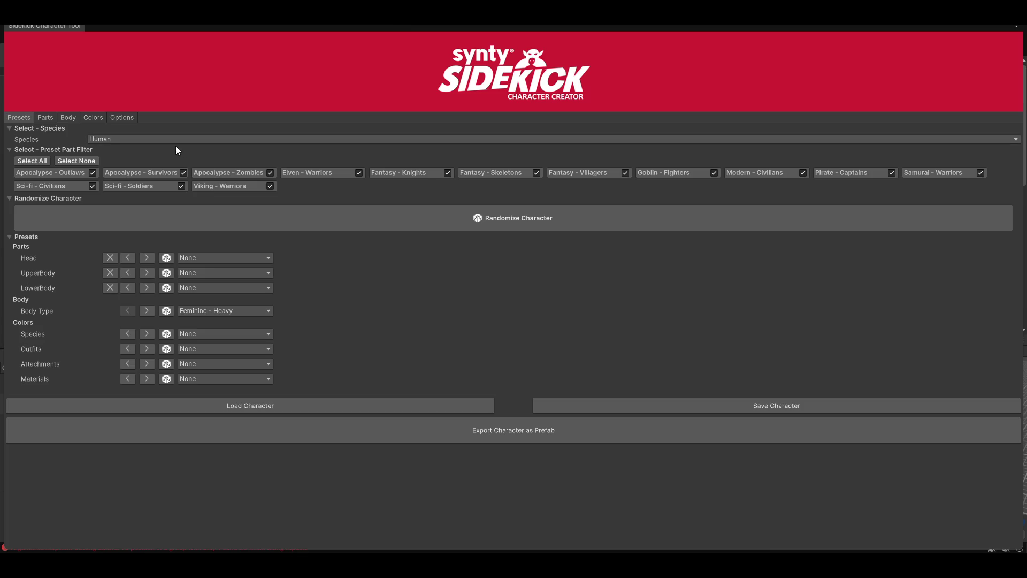
# - Check the Species list, keeping Human, and switch to the Sidekick tool's Options tab
pyautogui.click(159, 140)
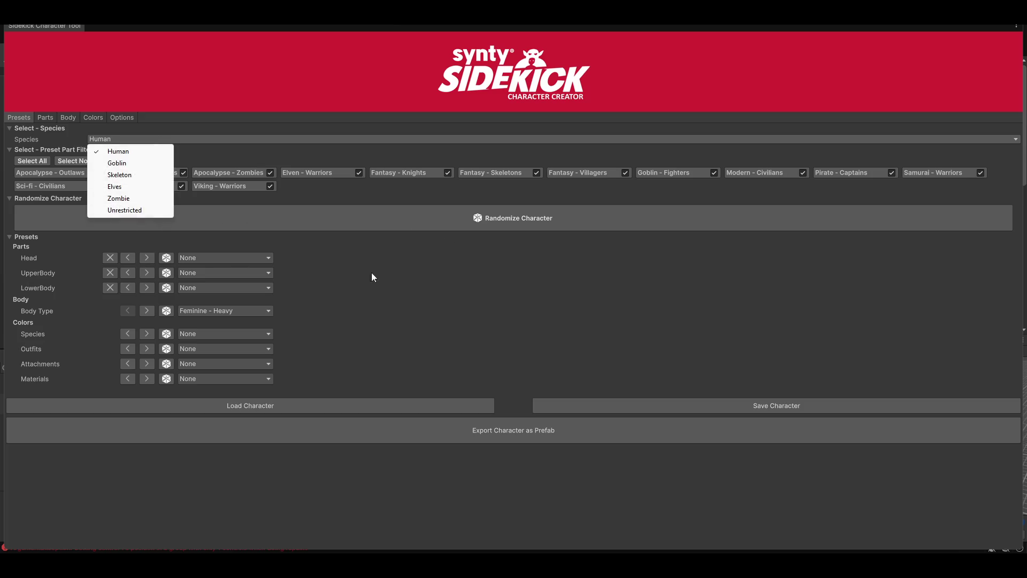
pyautogui.click(459, 314)
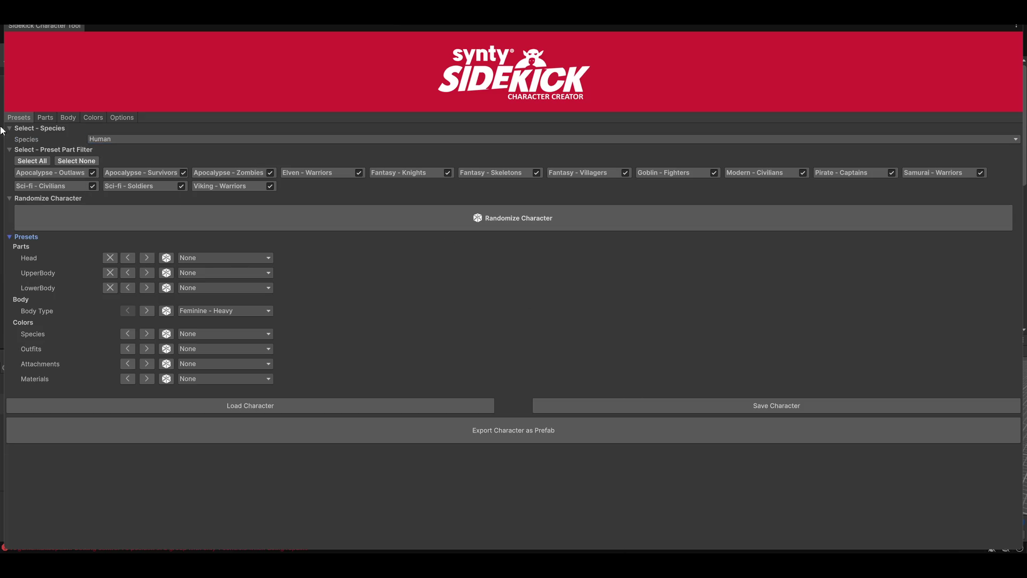
pyautogui.click(116, 115)
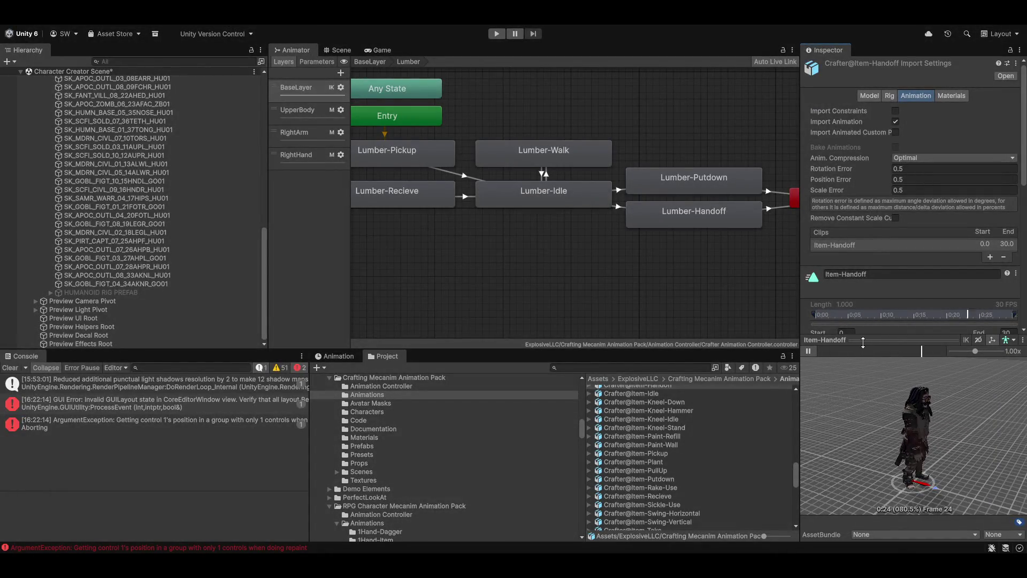
# - Clear the Console and reopen the Sidekick Character Tool on its Options page
pyautogui.click(10, 368)
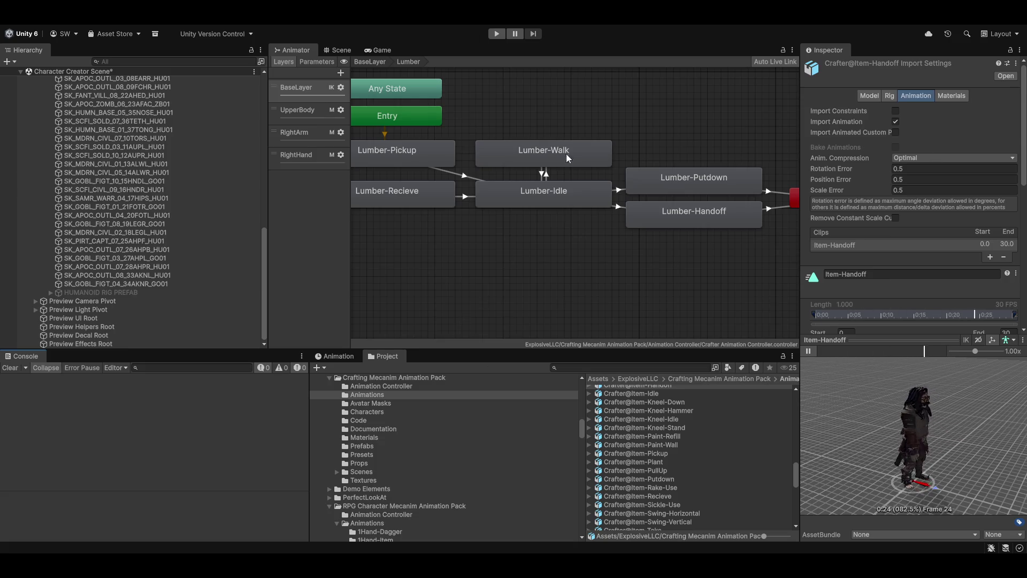
pyautogui.click(397, 24)
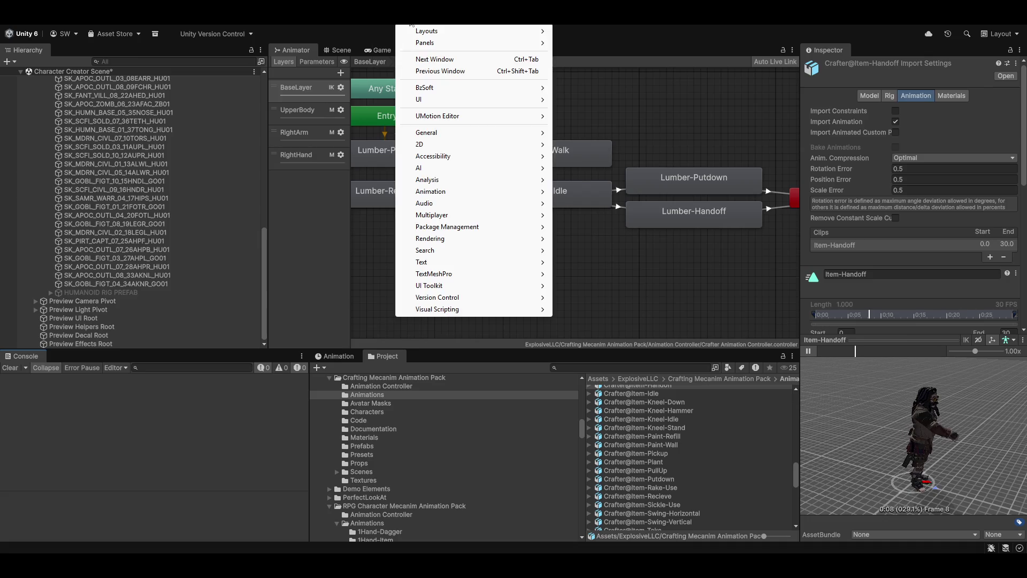
pyautogui.moveTo(390, 22)
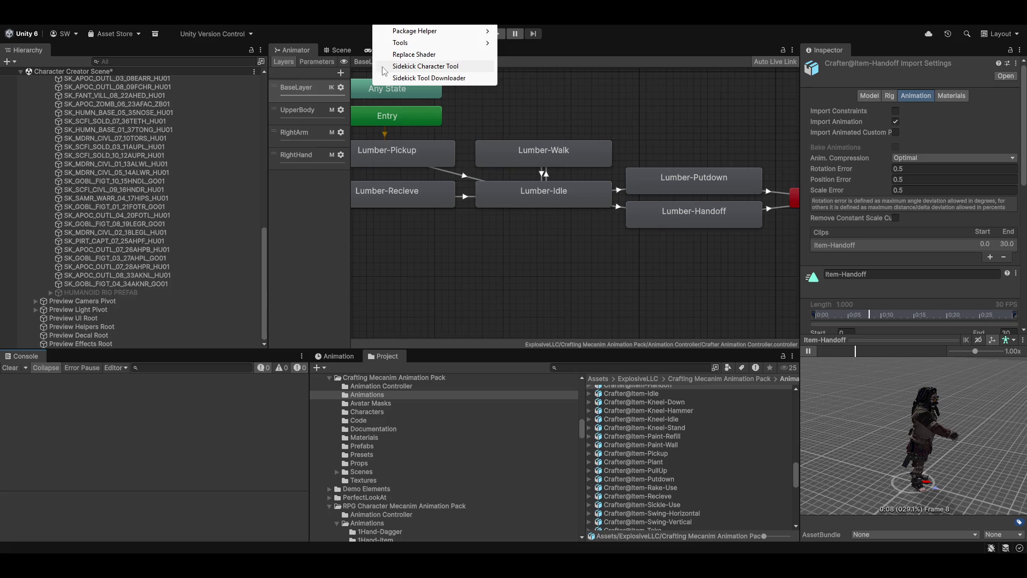
pyautogui.click(407, 66)
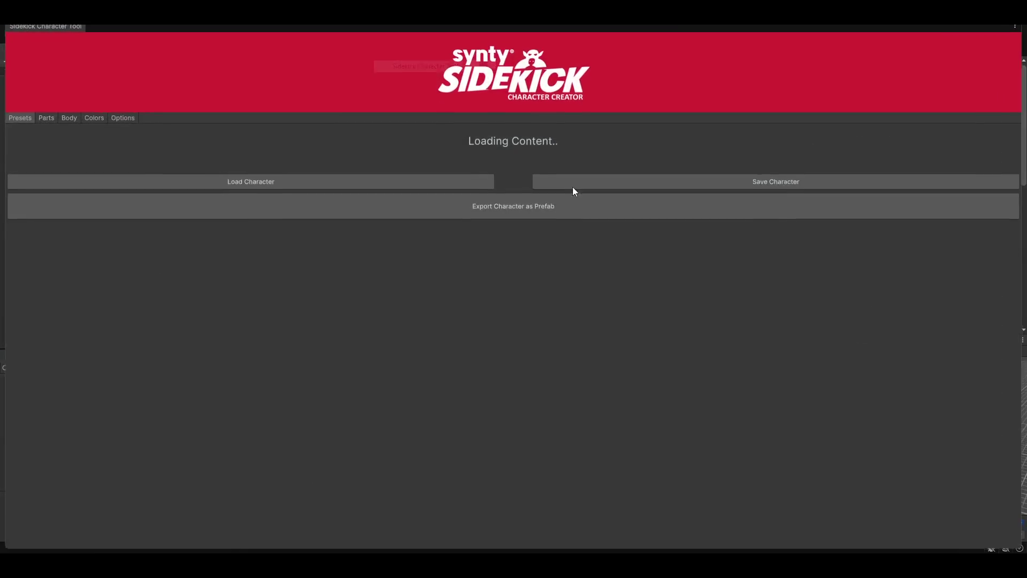
pyautogui.click(122, 119)
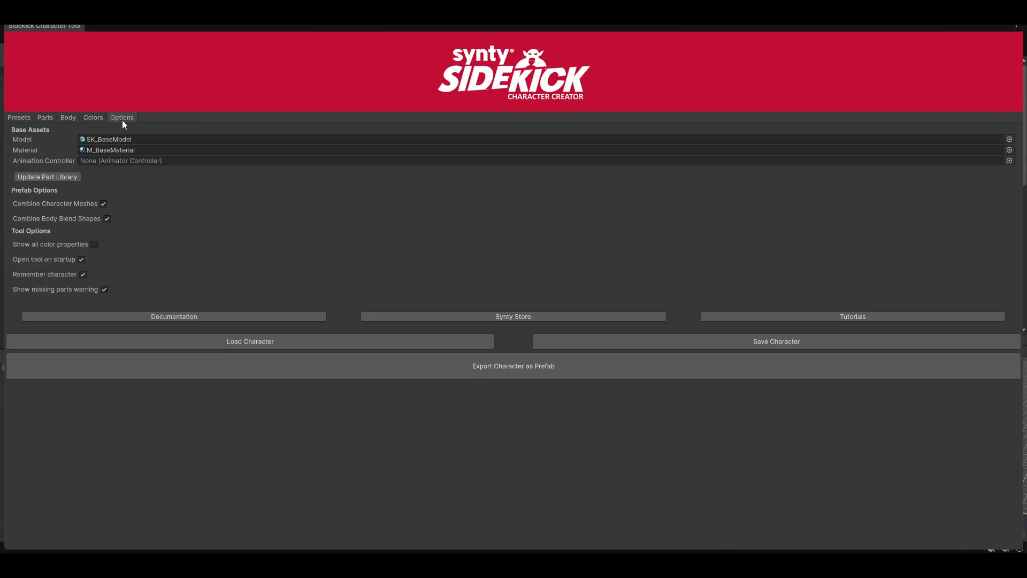
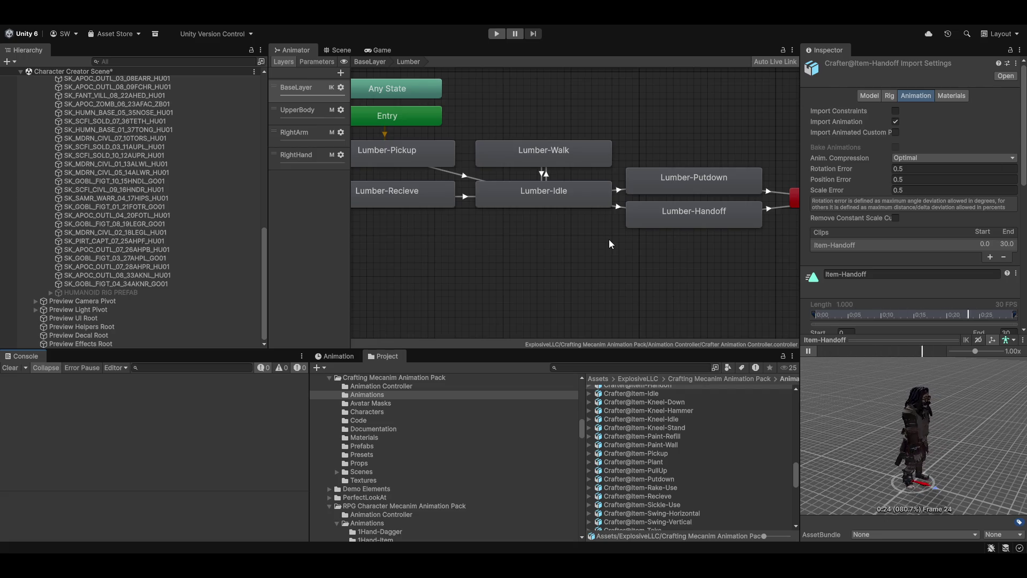
# - Inspect the Crafter controller's UpperBody and RightArm layers, confirming RightArm holds only Item-Carry-Idle
pyautogui.click(304, 110)
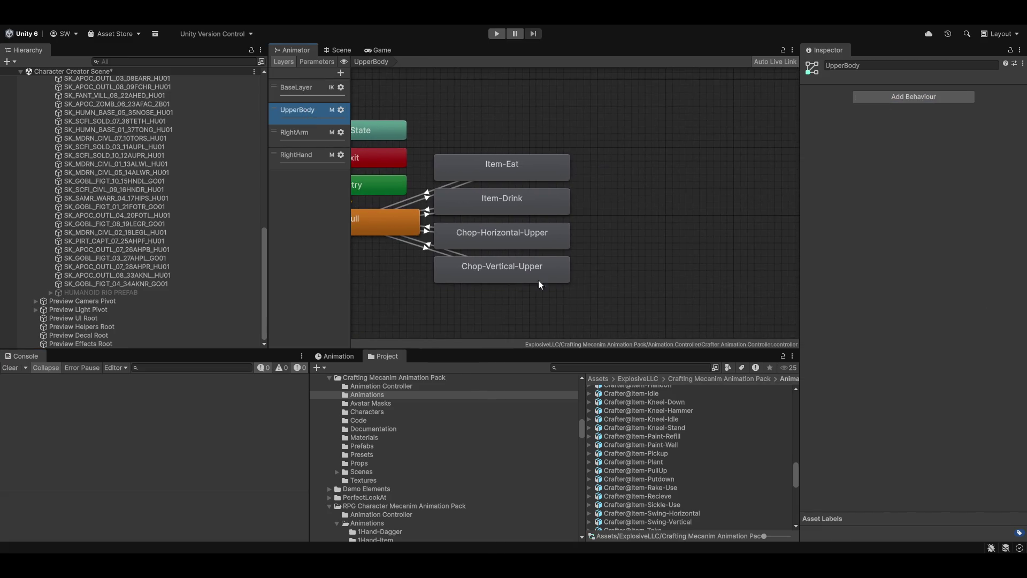
pyautogui.click(331, 140)
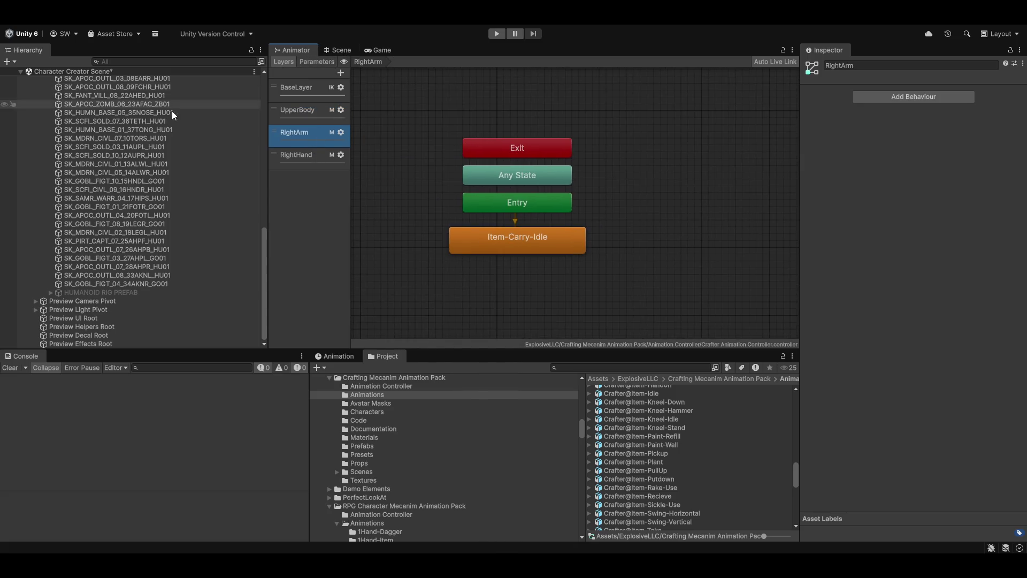
pyautogui.scroll(8, 136, 246)
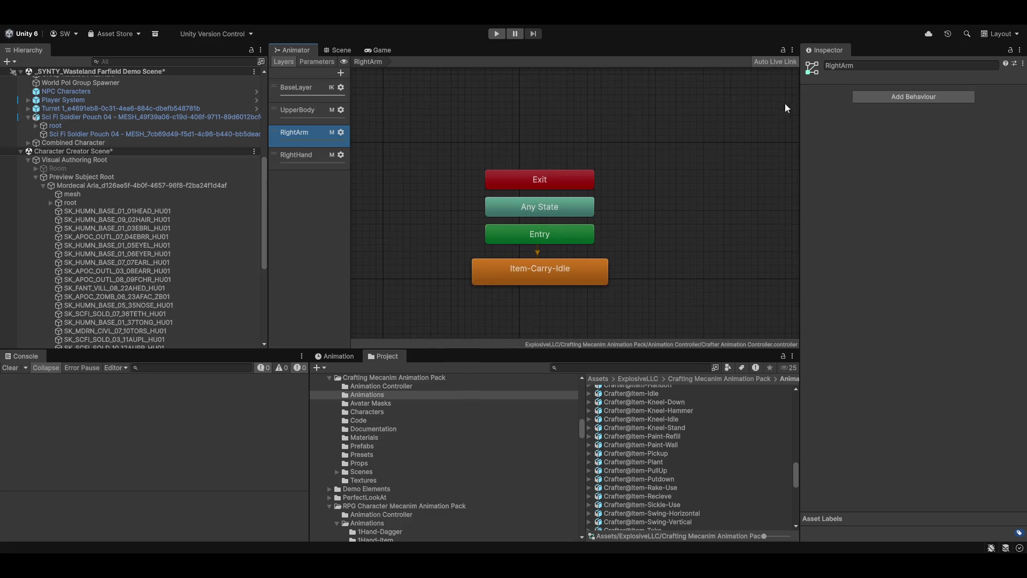
pyautogui.click(313, 16)
pyautogui.click(374, 55)
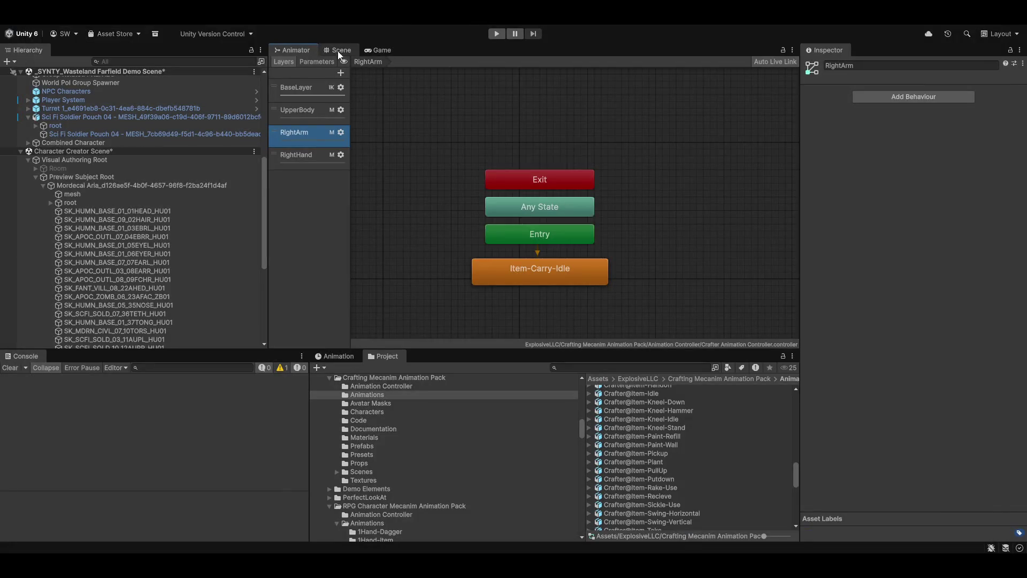
pyautogui.click(595, 365)
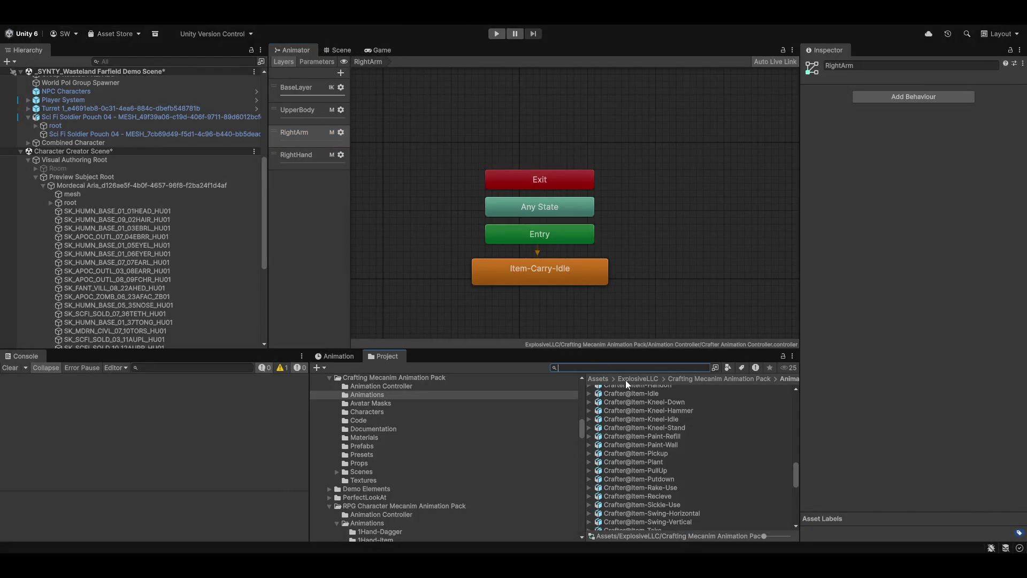
# - Search the project for 'basic' and browse the Basic Control Prefabs, UI Elements and _WORK folders
pyautogui.write('basic')
pyautogui.scroll(15, 720, 445)
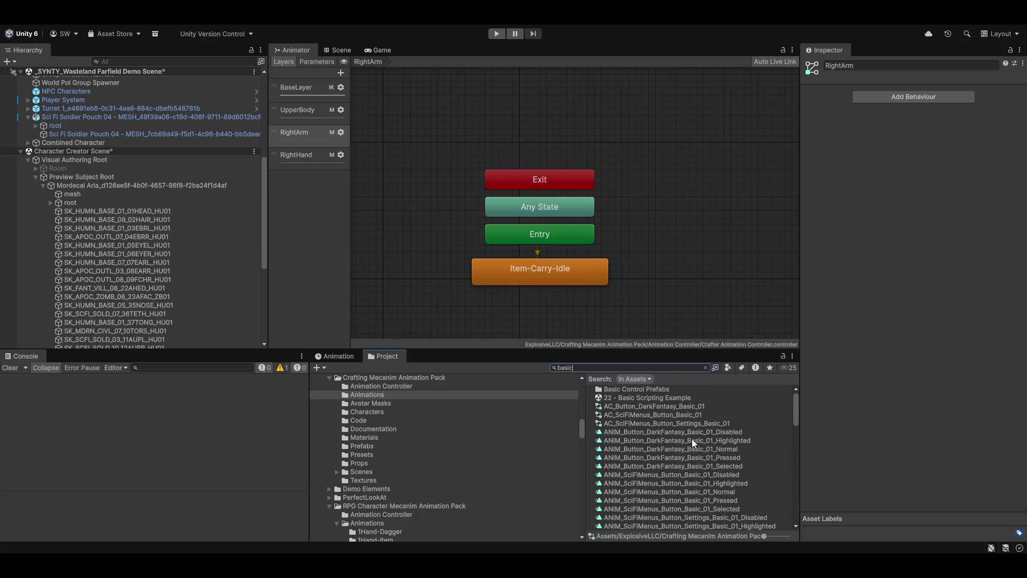
pyautogui.doubleClick(627, 388)
pyautogui.scroll(3, 417, 411)
pyautogui.click(415, 426)
pyautogui.scroll(10, 420, 460)
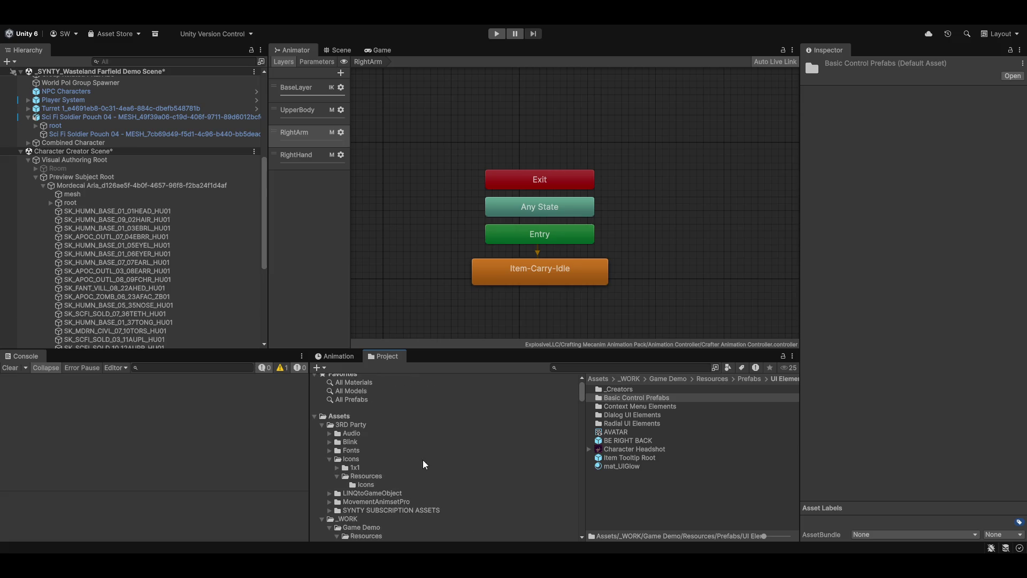
pyautogui.scroll(-2, 423, 484)
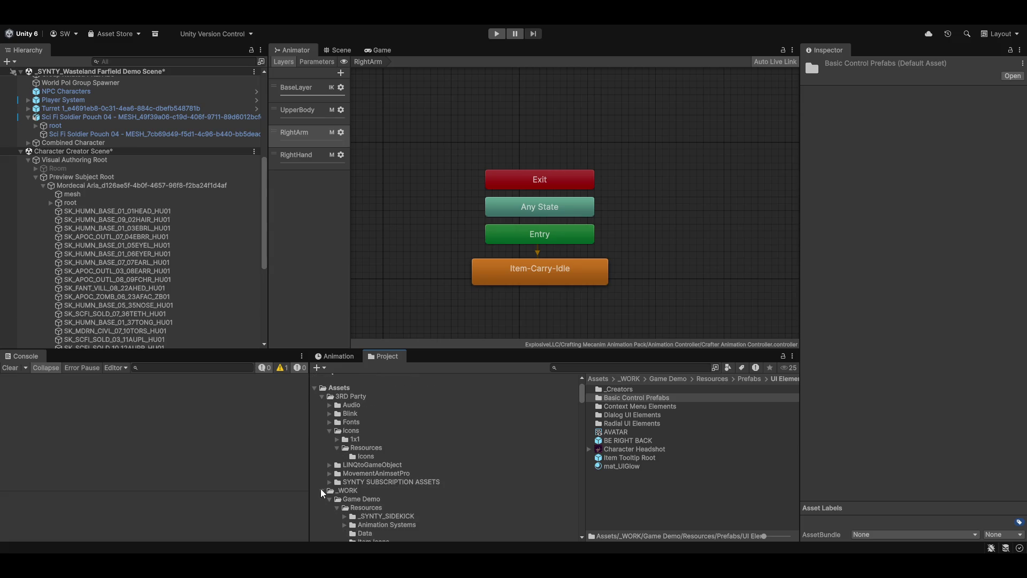
pyautogui.click(348, 491)
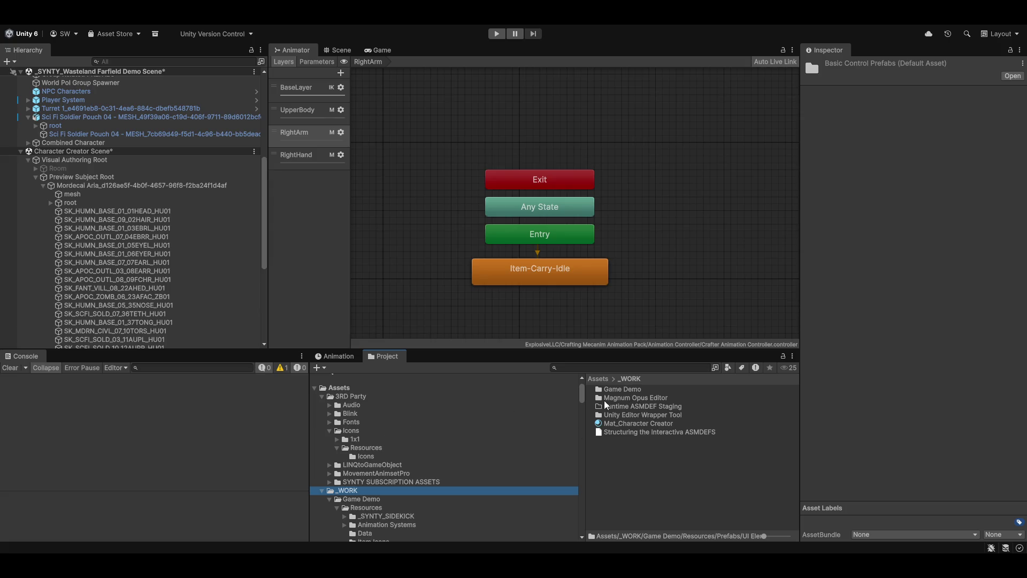
# - Refine the search with 'ic' and open the Basic Player Character Animator Controller
pyautogui.click(595, 368)
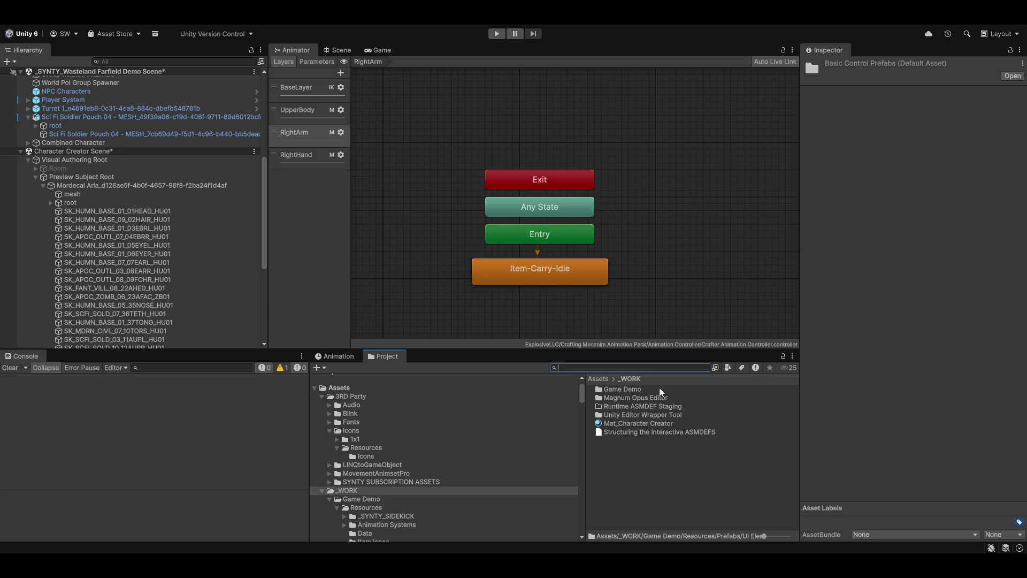
pyautogui.write('basic')
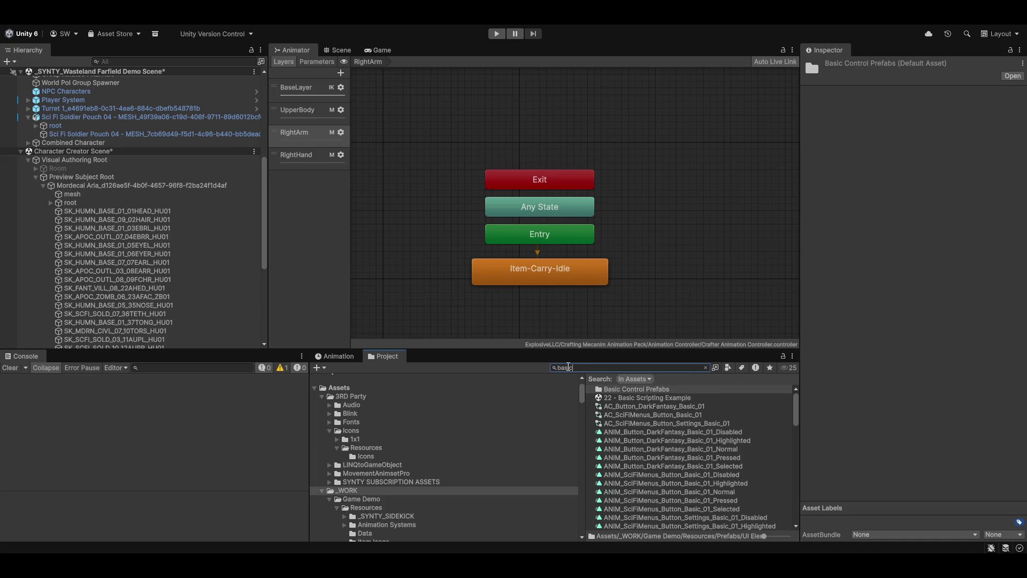
pyautogui.scroll(-5, 652, 469)
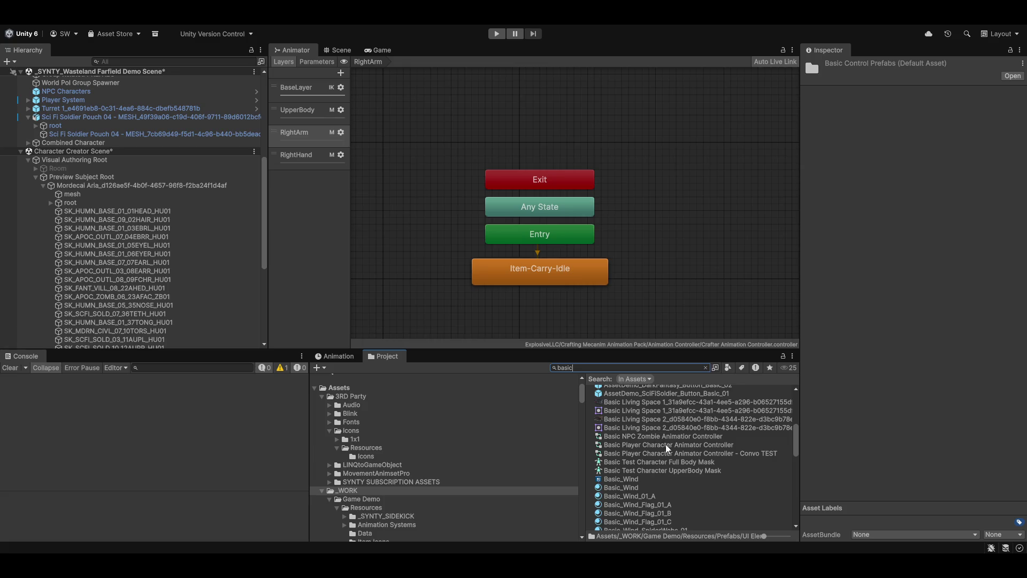
pyautogui.click(669, 447)
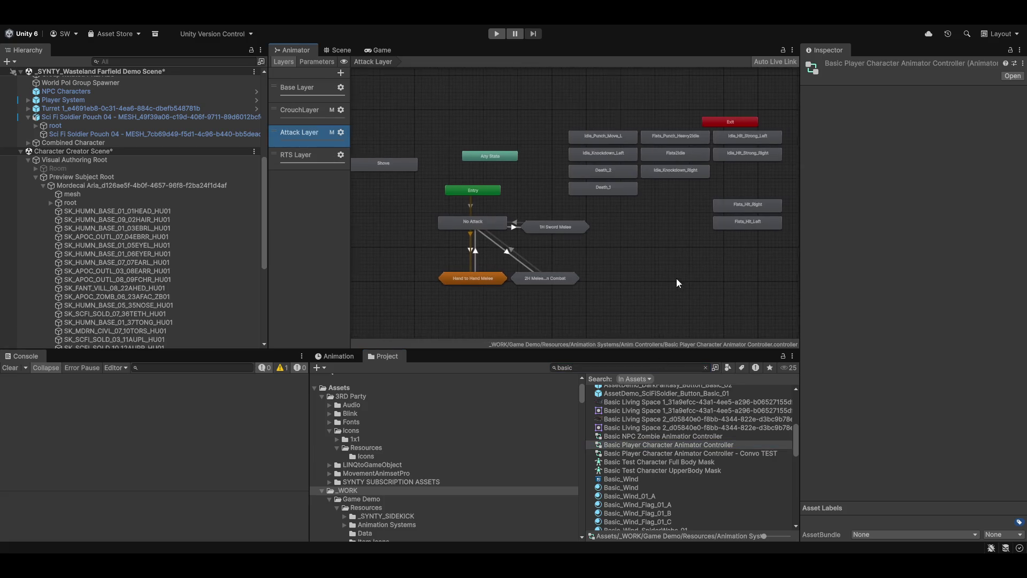
# - Inspect the No Attack to 1H Sword Melee transition and the controller's parameters
pyautogui.scroll(5, 700, 285)
pyautogui.moveTo(792, 225)
pyautogui.mouseDown()
pyautogui.moveTo(731, 240)
pyautogui.moveTo(660, 233)
pyautogui.mouseUp()
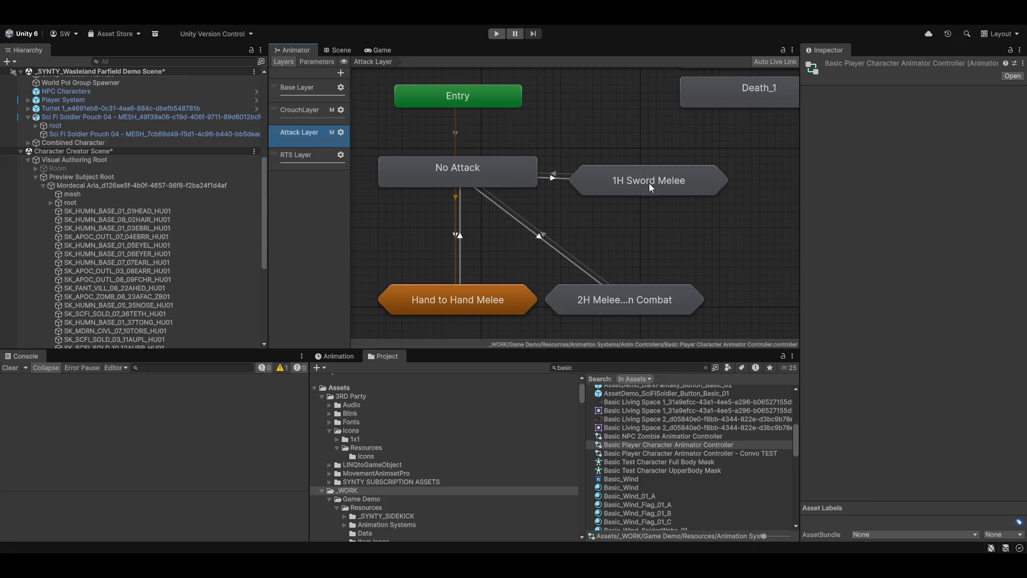
pyautogui.click(550, 177)
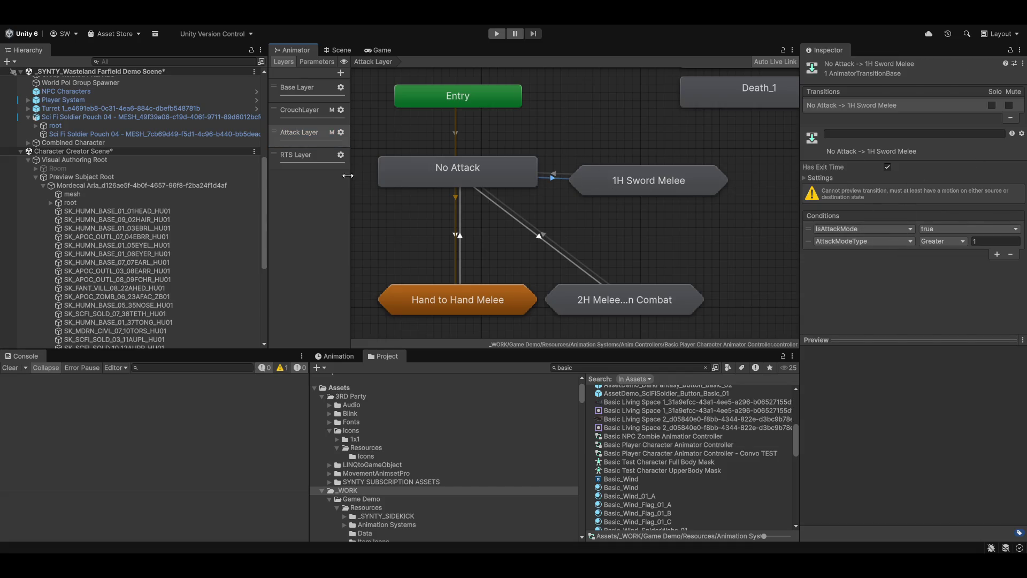
pyautogui.click(353, 208)
pyautogui.moveTo(351, 208); pyautogui.dragTo(425, 208)
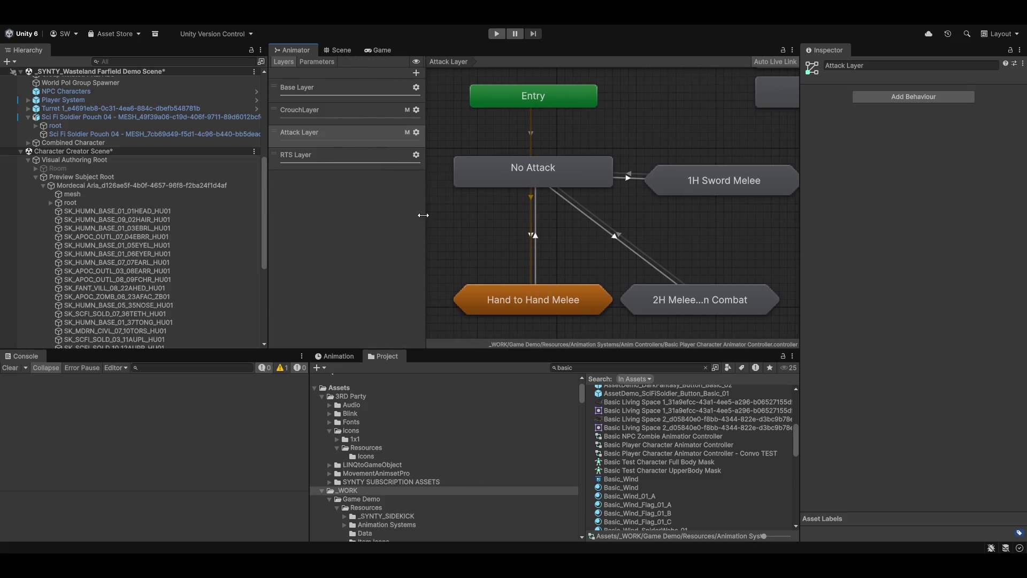
pyautogui.click(317, 63)
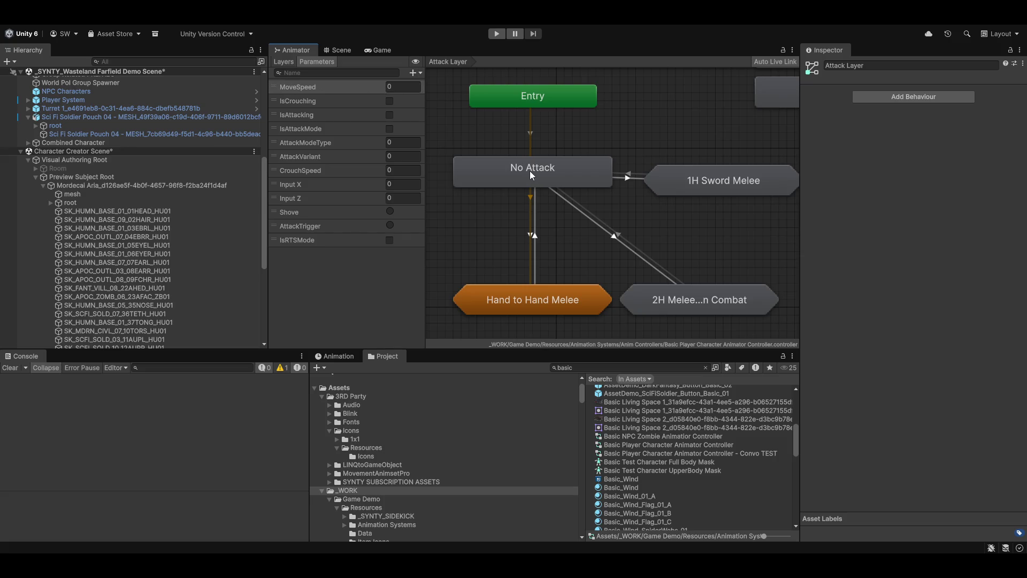
# - Open the Base Layer's Free Movement state machine and its Free Move Locomotion blend tree
pyautogui.click(293, 64)
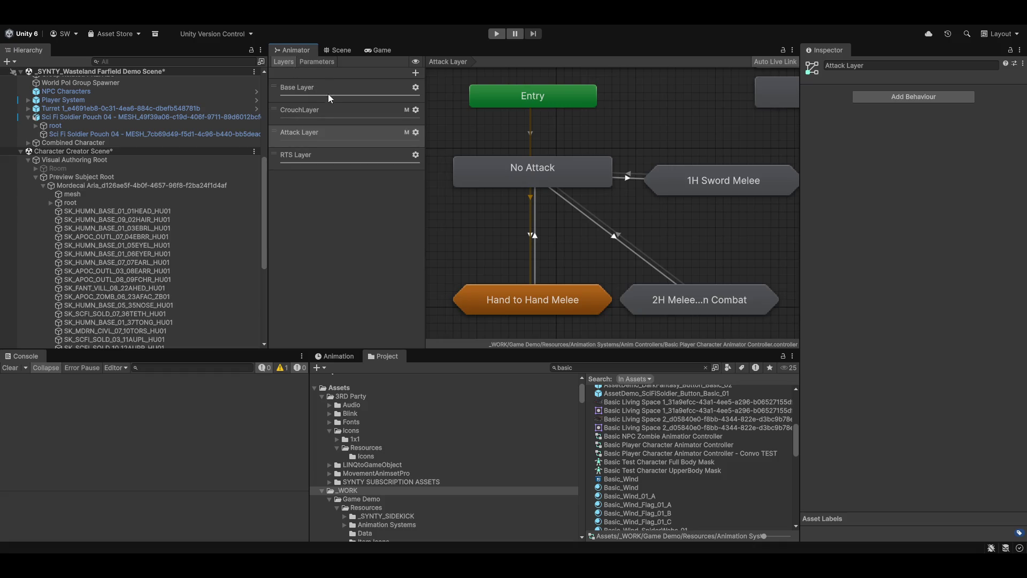
pyautogui.click(329, 94)
pyautogui.click(315, 61)
pyautogui.moveTo(584, 287); pyautogui.dragTo(475, 236)
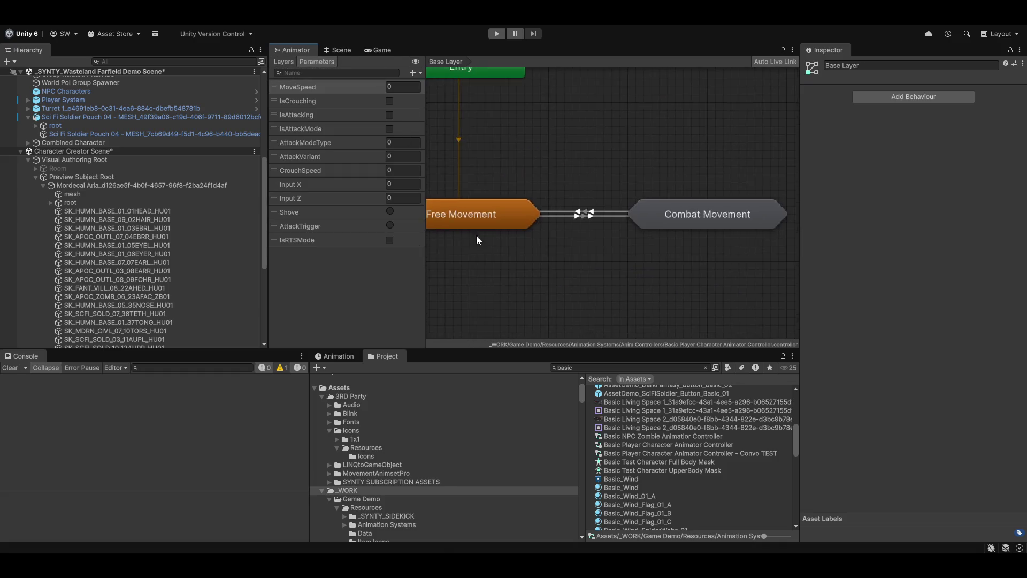
pyautogui.scroll(-4, 475, 236)
pyautogui.doubleClick(522, 230)
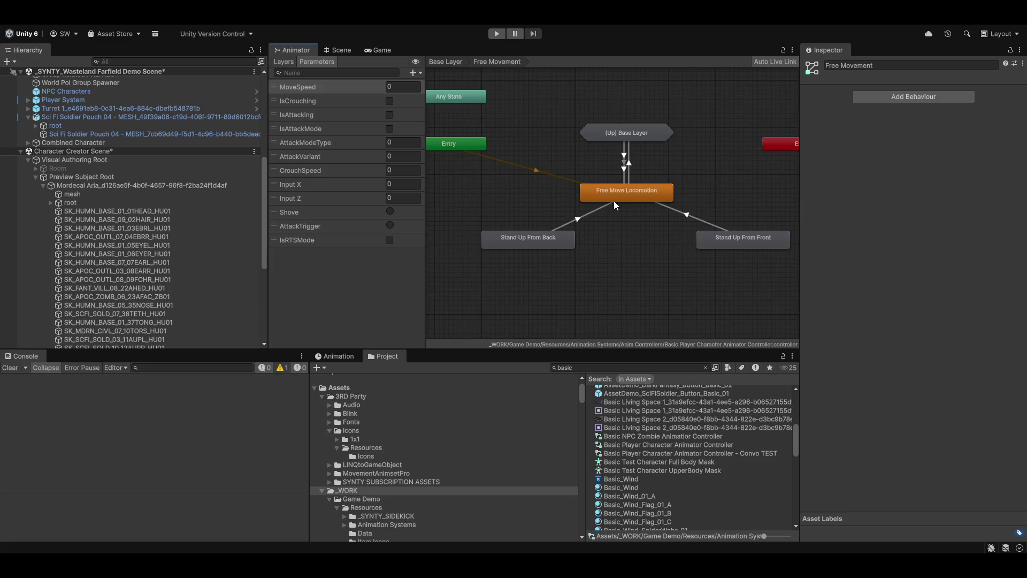
pyautogui.doubleClick(646, 220)
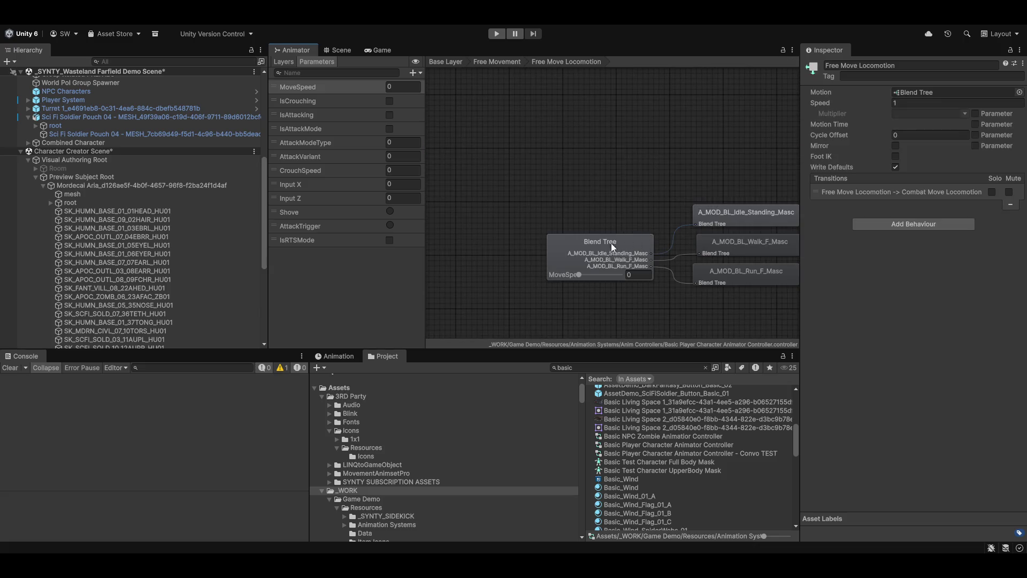
# - Enlarge the blend tree preview and pan it to frame the armoured character
pyautogui.moveTo(852, 340); pyautogui.dragTo(852, 247)
pyautogui.moveTo(881, 302); pyautogui.dragTo(883, 360)
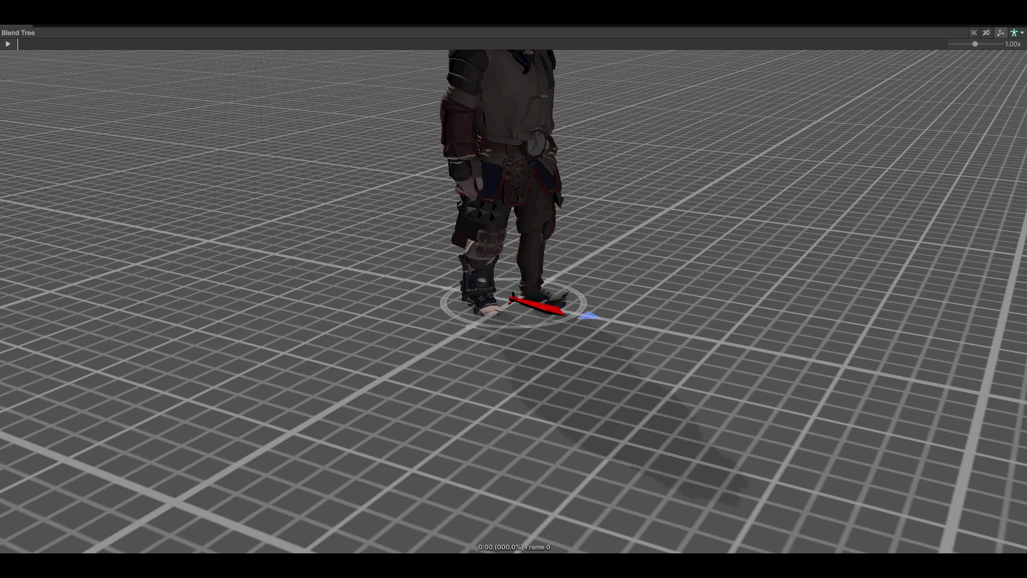
# - Play the blend tree animation preview on the armoured character
pyautogui.scroll(-3, 647, 157)
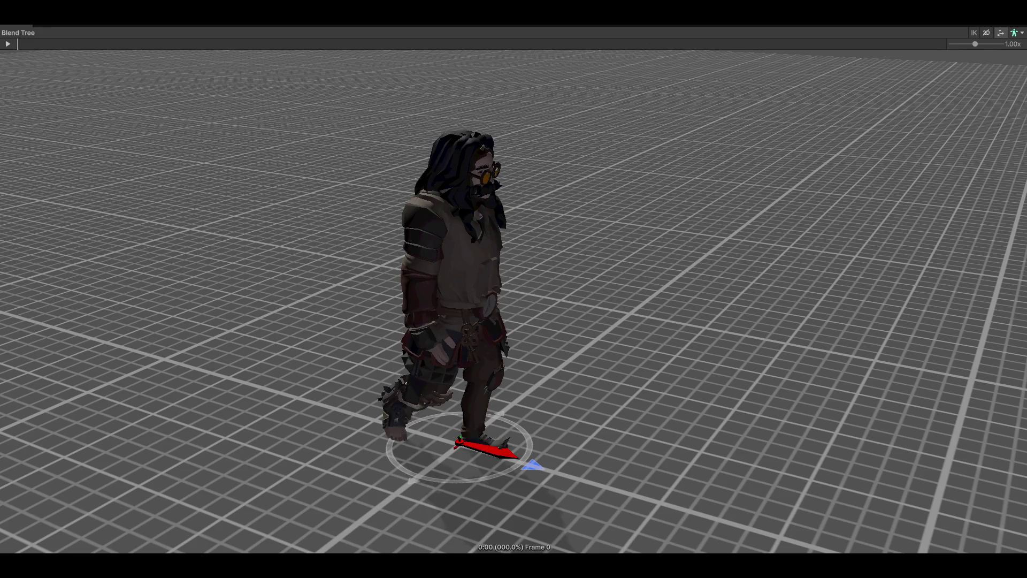
pyautogui.click(8, 44)
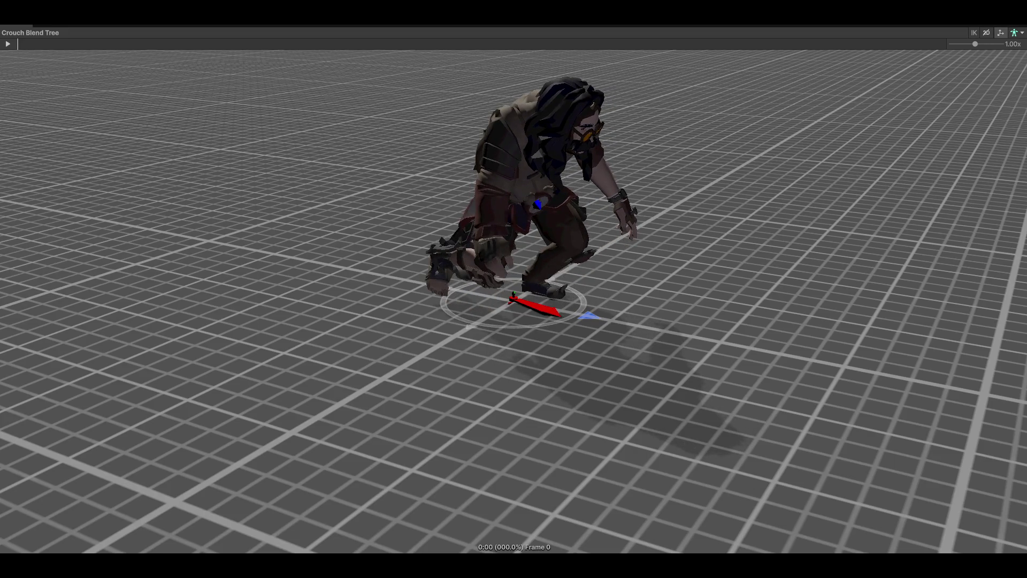
# - Play the Crouch Blend Tree preview and orbit to face the crouching character
pyautogui.click(7, 44)
pyautogui.moveTo(483, 153)
pyautogui.mouseDown()
pyautogui.moveTo(474, 291)
pyautogui.moveTo(961, 289)
pyautogui.moveTo(849, 280)
pyautogui.moveTo(850, 340)
pyautogui.moveTo(1012, 292)
pyautogui.moveTo(644, 321)
pyautogui.moveTo(717, 334)
pyautogui.mouseUp()
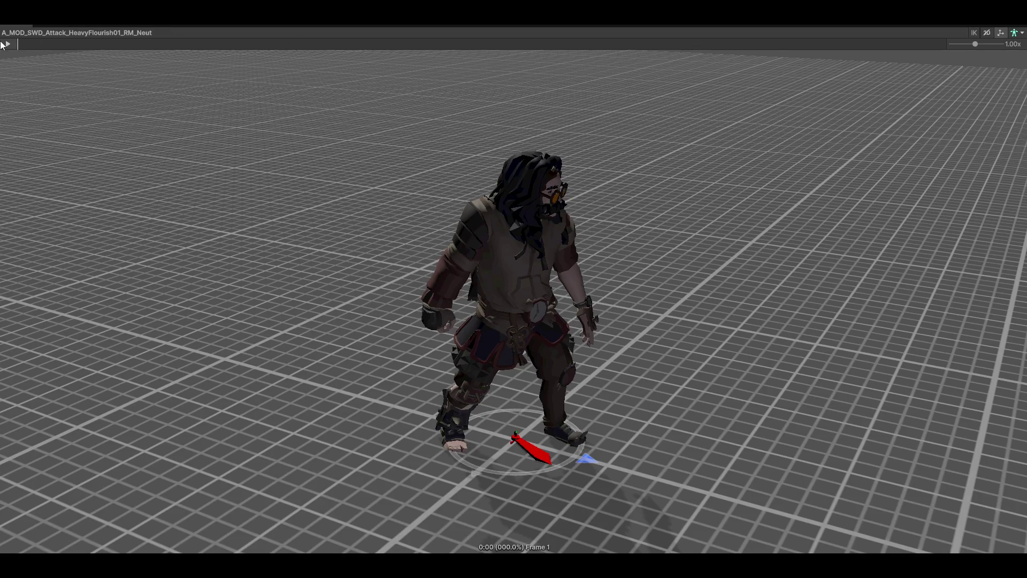
# - Play the HeavyFlourish01 attack preview, view it from a low side angle, then pause
pyautogui.click(8, 45)
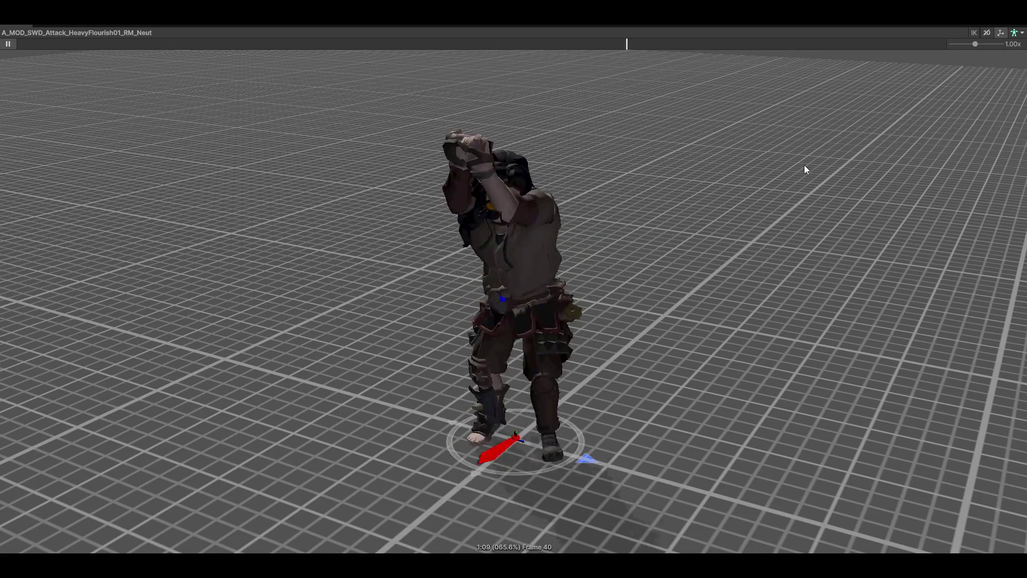
pyautogui.moveTo(853, 191); pyautogui.dragTo(604, 163)
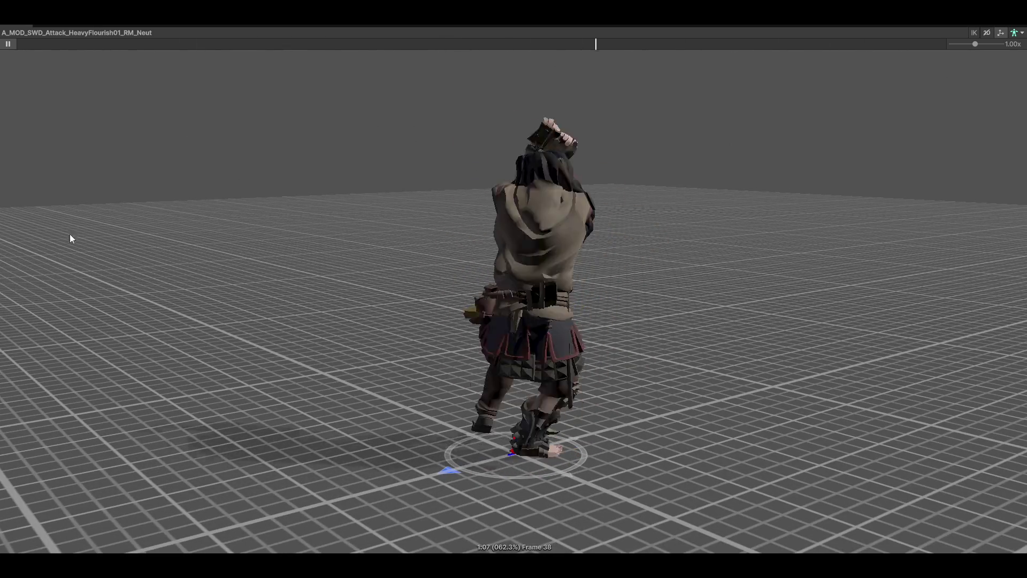
pyautogui.click(8, 43)
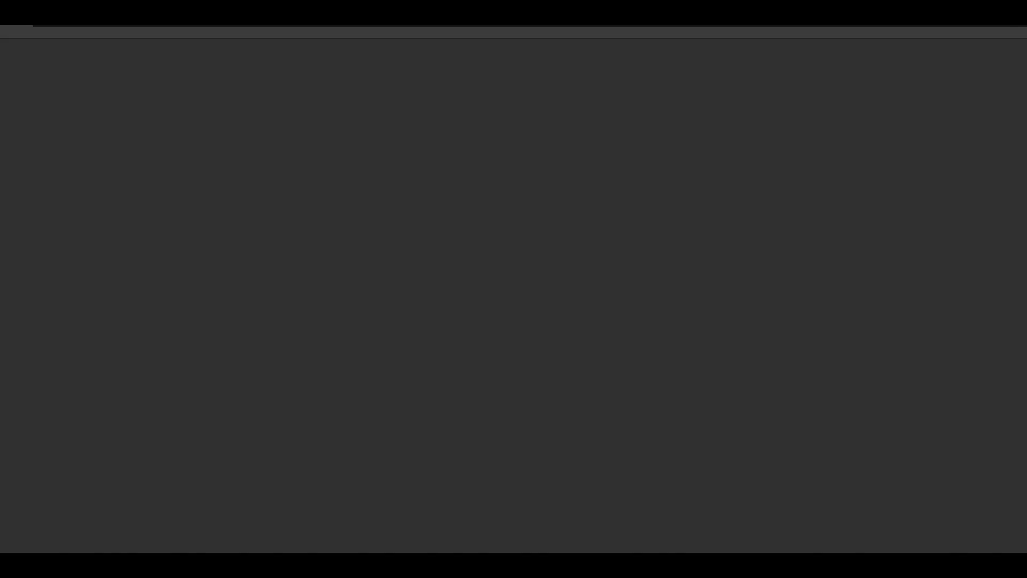
# - Play the HeavyFlourish01 WindUp clip facing the character, then pause it
pyautogui.scroll(5, 585, 293)
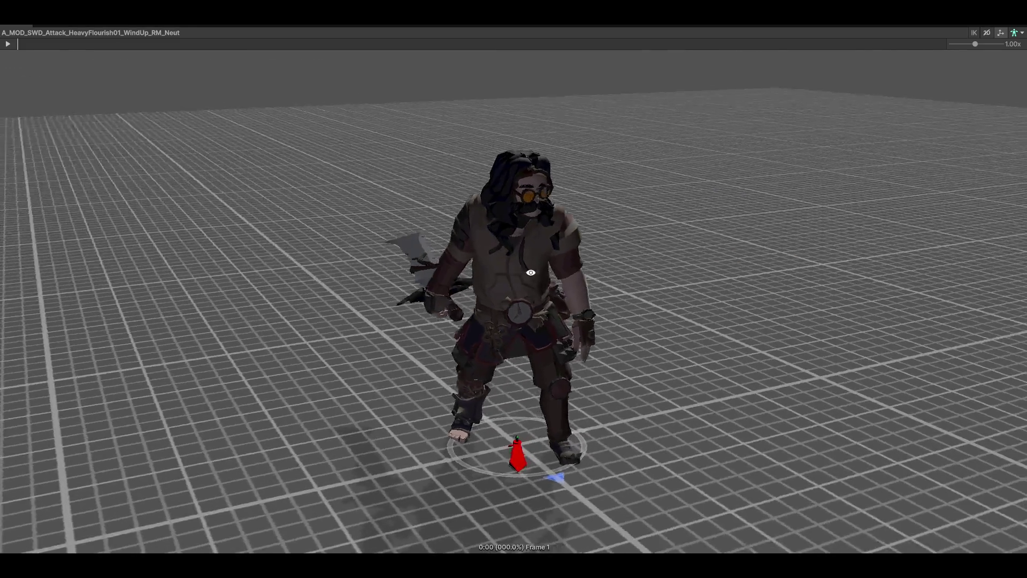
pyautogui.click(7, 44)
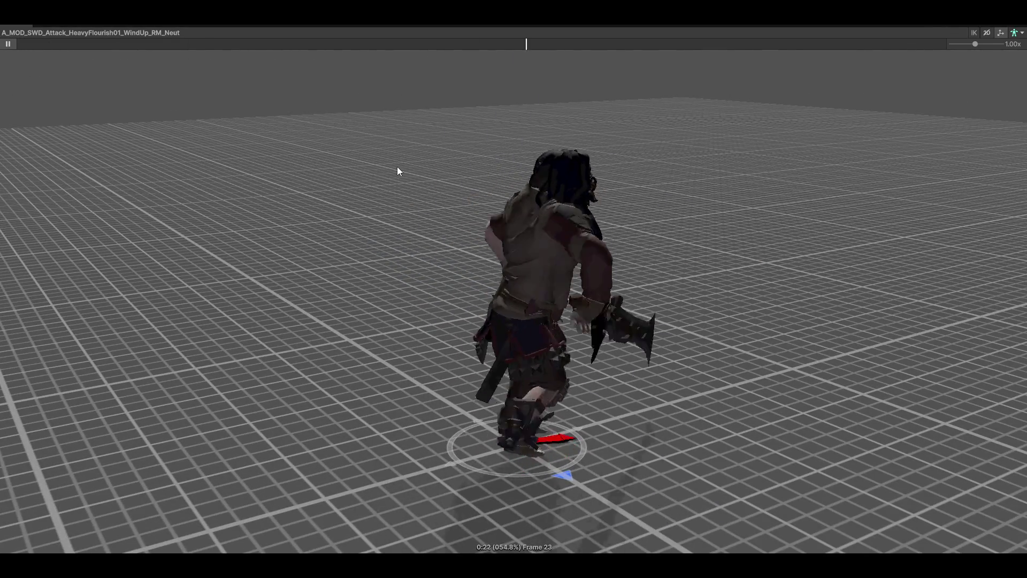
pyautogui.moveTo(443, 164)
pyautogui.mouseDown()
pyautogui.moveTo(470, 185)
pyautogui.moveTo(473, 230)
pyautogui.mouseUp()
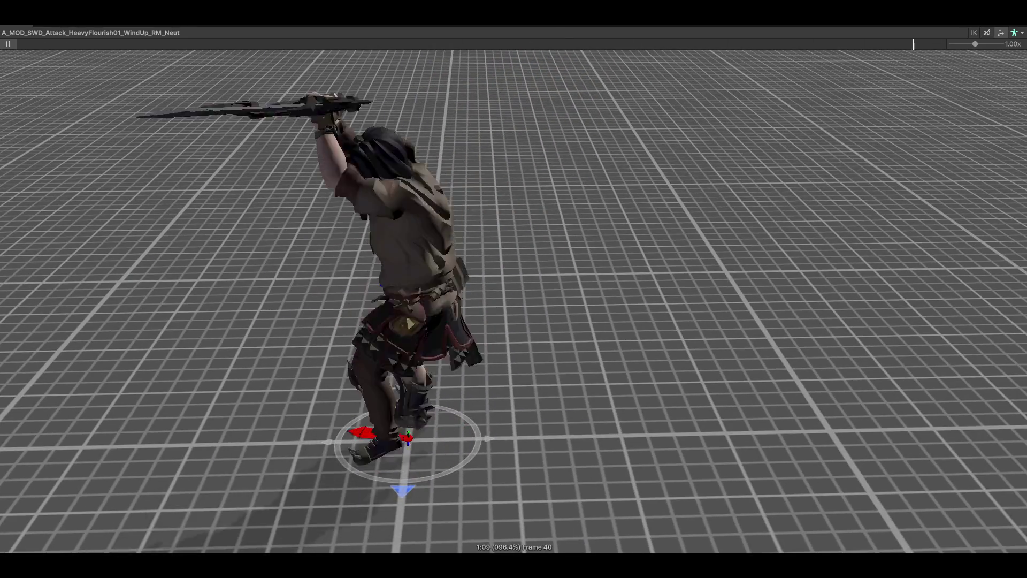
pyautogui.click(7, 44)
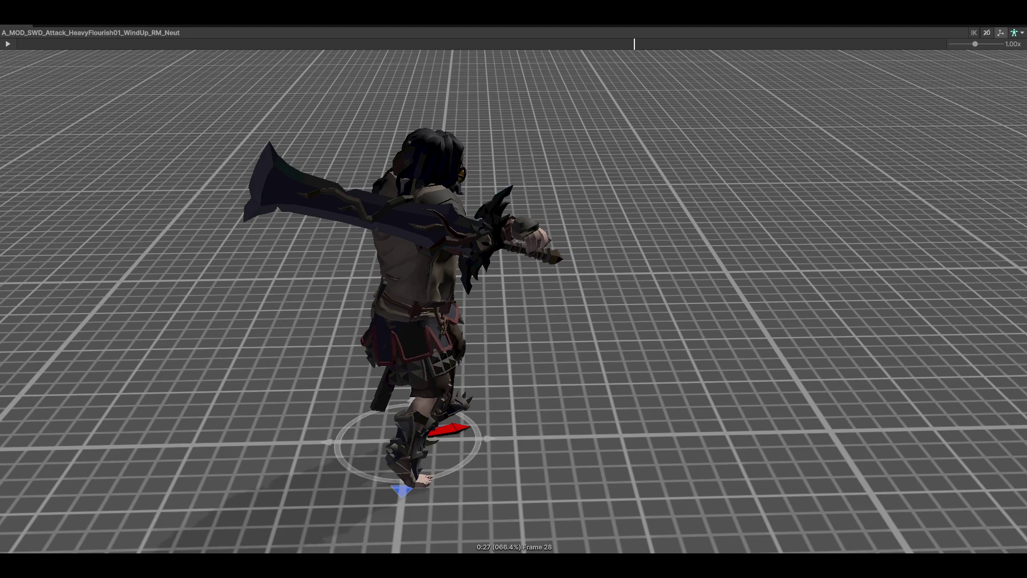
# - Rewind the wind-up to frame 1 and orbit to view the character from behind
pyautogui.moveTo(868, 216)
pyautogui.mouseDown()
pyautogui.moveTo(818, 229)
pyautogui.moveTo(713, 403)
pyautogui.moveTo(873, 300)
pyautogui.moveTo(569, 267)
pyautogui.mouseUp()
pyautogui.moveTo(609, 47)
pyautogui.mouseDown()
pyautogui.moveTo(389, 56)
pyautogui.moveTo(18, 47)
pyautogui.mouseUp()
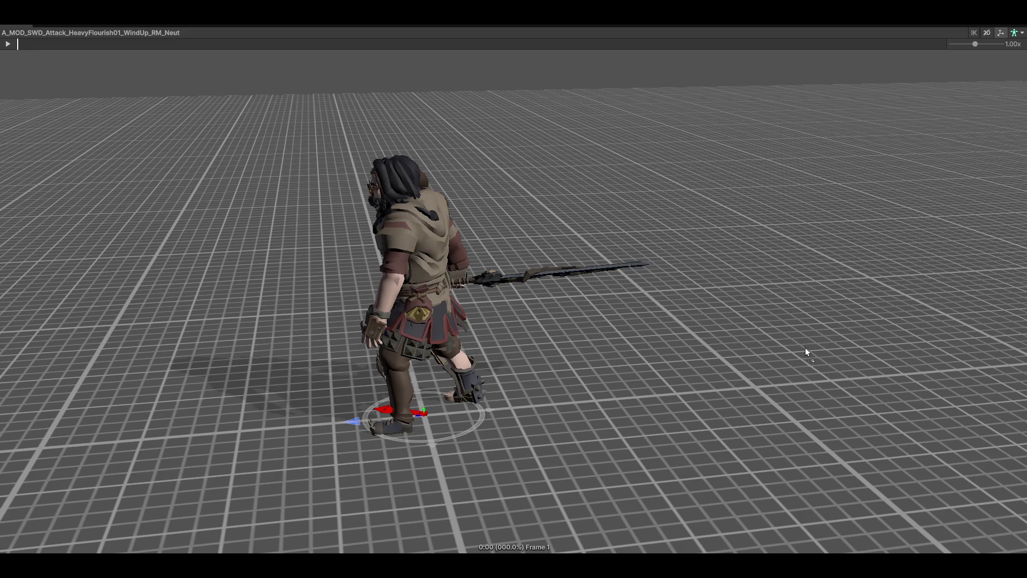
pyautogui.scroll(3, 805, 351)
pyautogui.moveTo(710, 295); pyautogui.dragTo(663, 321)
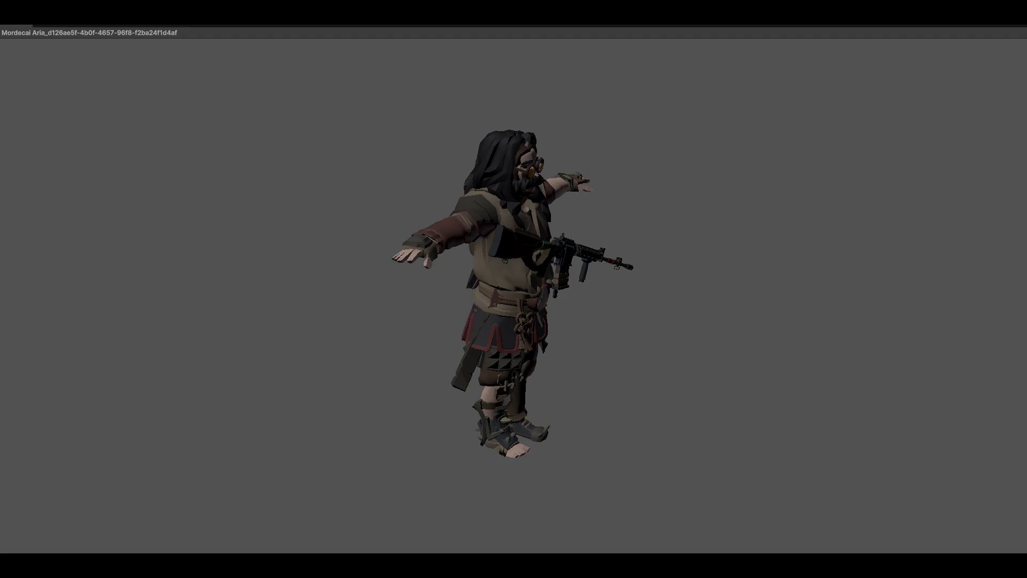
# - Rotate the character prefab's T-pose preview to a front view
pyautogui.moveTo(494, 212); pyautogui.dragTo(436, 235)
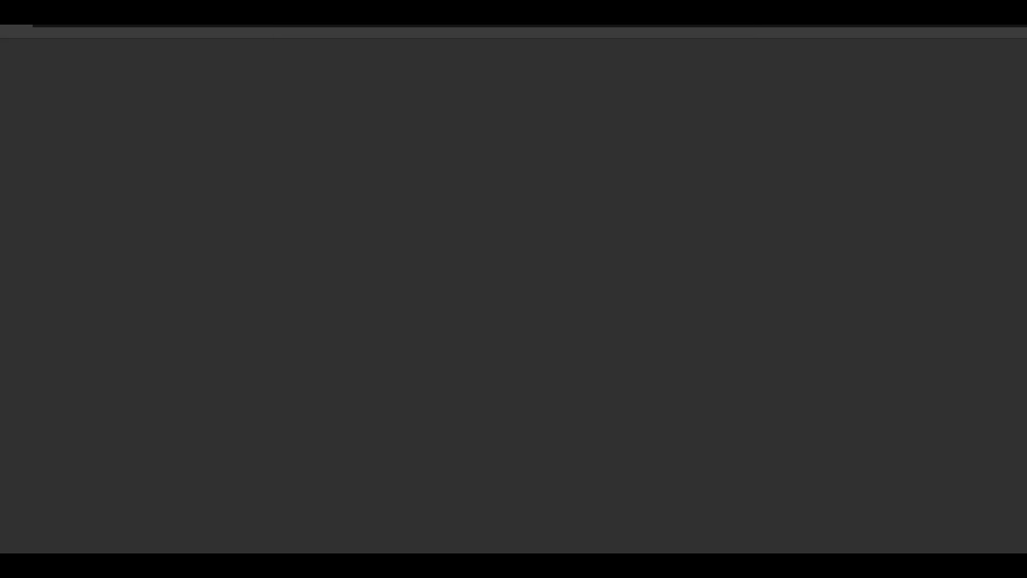
# - Expand the hand_r bone in the Hierarchy and select its prop_r child
pyautogui.scroll(-5, 66, 199)
pyautogui.scroll(-9, 66, 199)
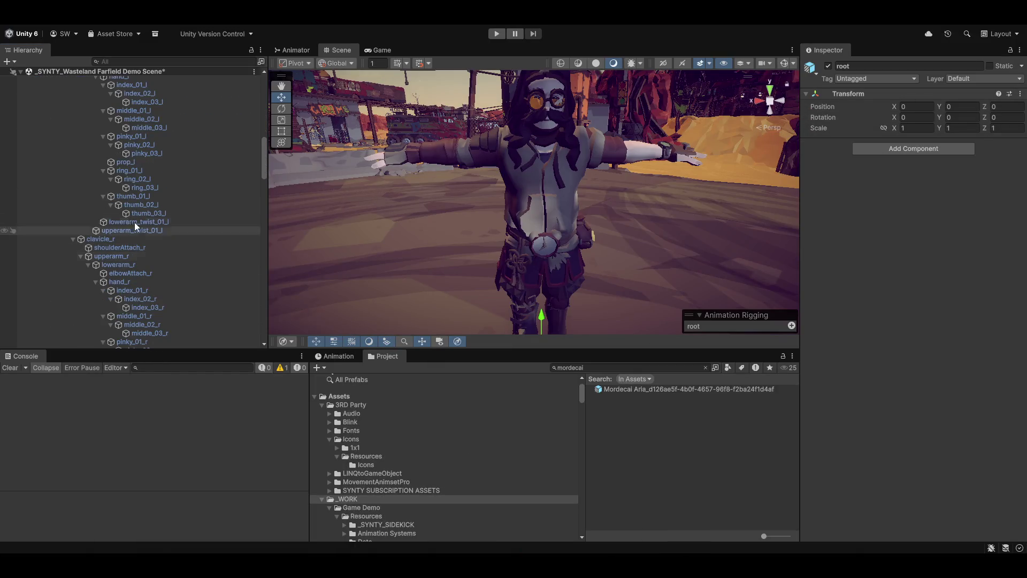
pyautogui.scroll(-2, 121, 240)
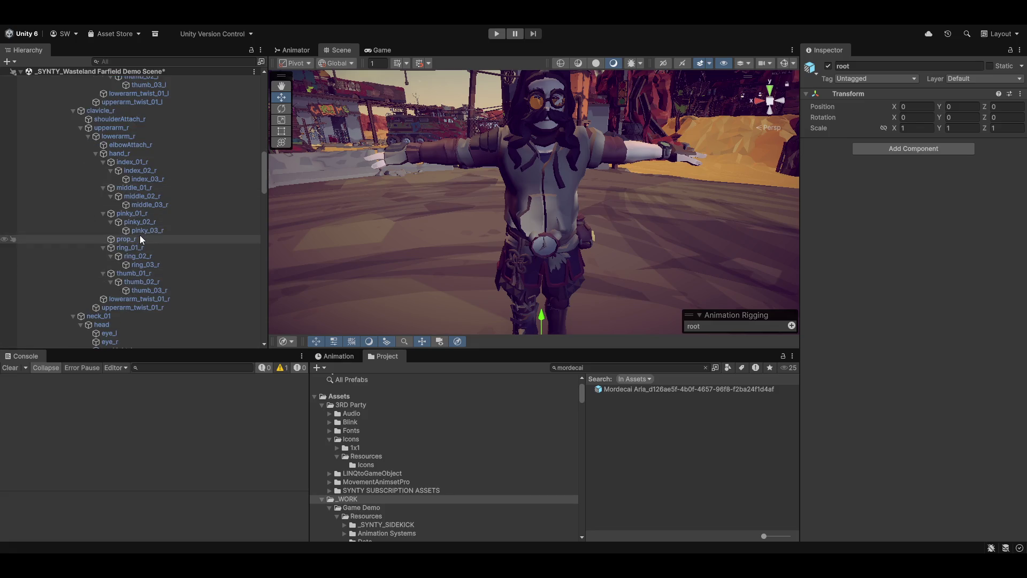
pyautogui.scroll(-2, 140, 235)
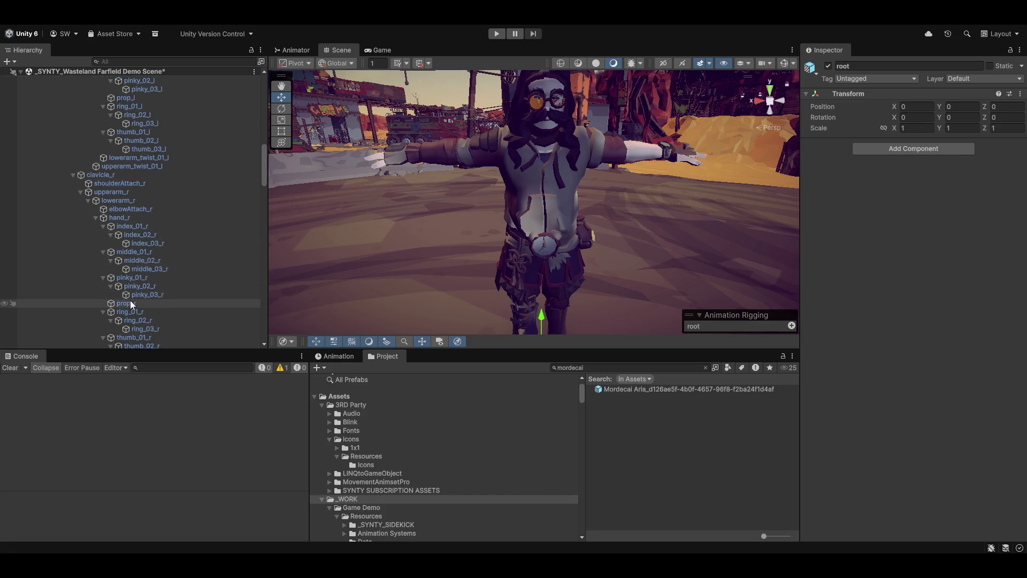
pyautogui.click(96, 219)
pyautogui.click(97, 216)
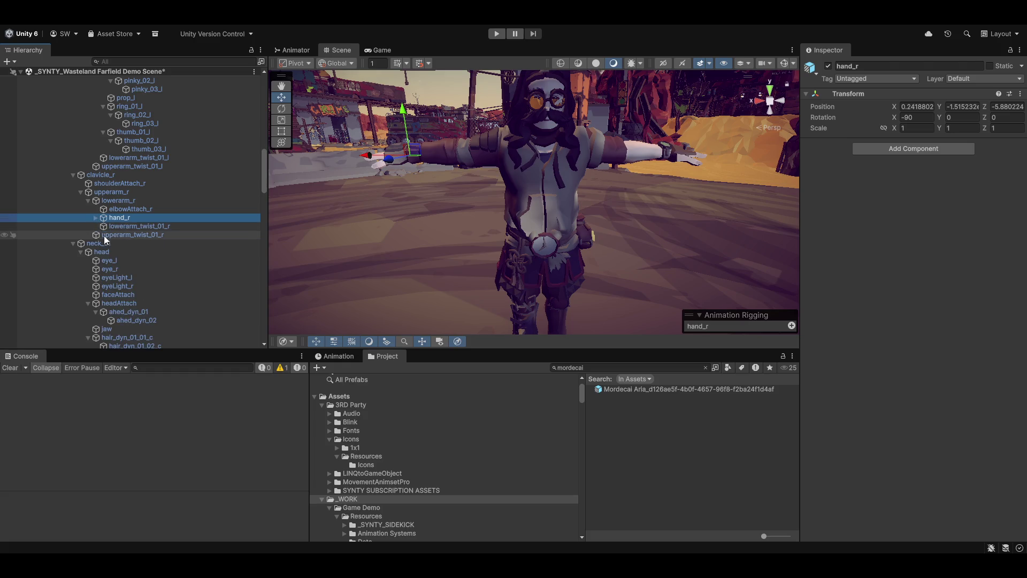
pyautogui.click(95, 217)
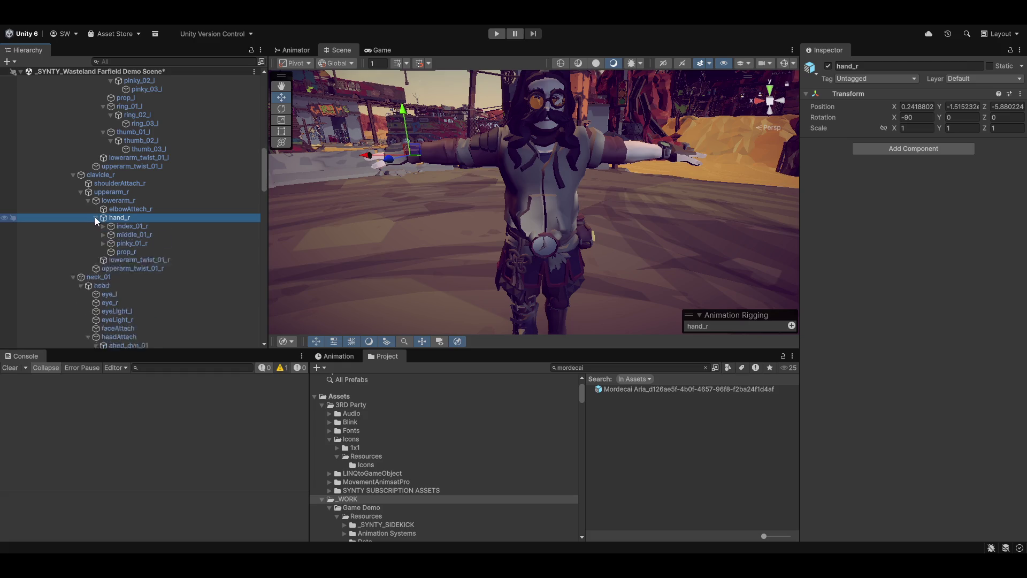
pyautogui.click(127, 252)
# - Drag the SM_Wep_Sword_02 sword into the Wasteland character's prop_r bone
pyautogui.moveTo(505, 175); pyautogui.dragTo(525, 203)
pyautogui.scroll(-10, 159, 249)
pyautogui.scroll(-15, 161, 241)
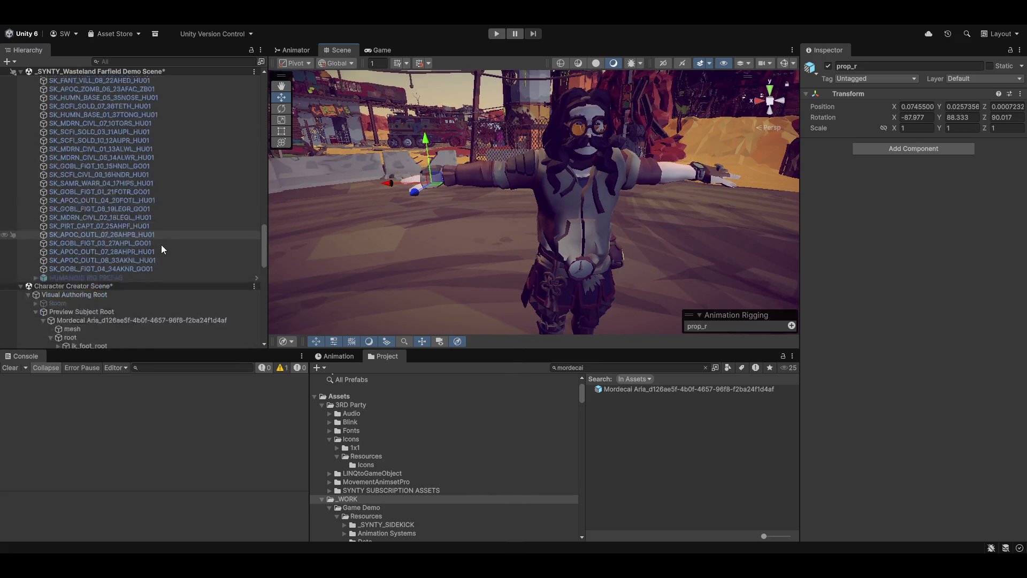
pyautogui.click(162, 278)
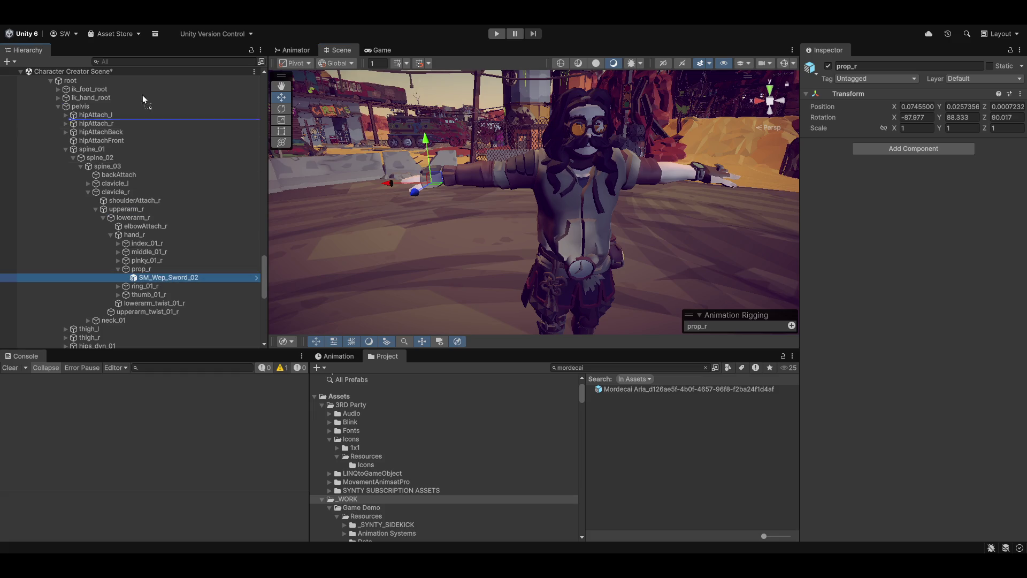
pyautogui.scroll(1, 154, 160)
pyautogui.scroll(8, 146, 70)
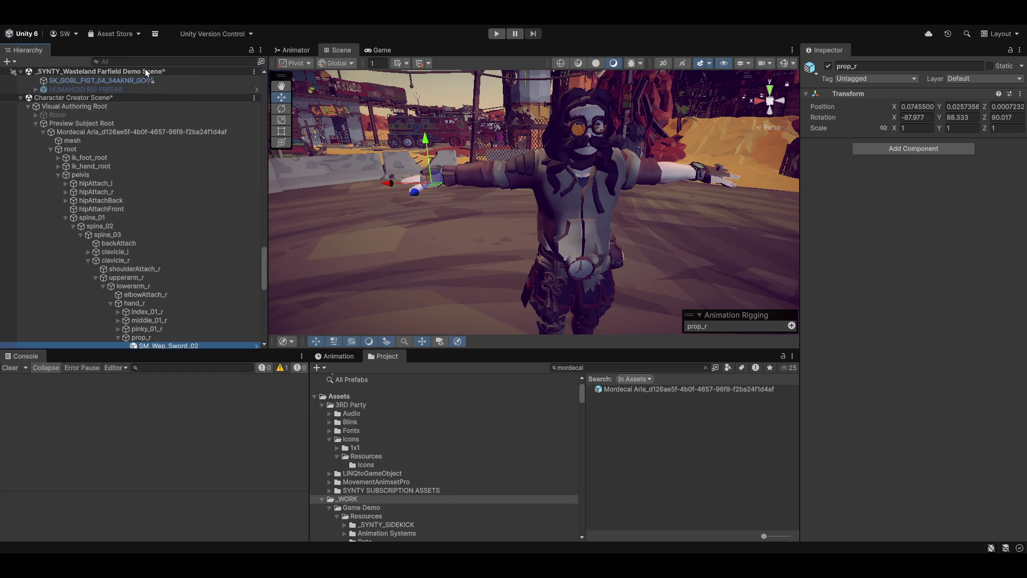
pyautogui.scroll(9, 146, 70)
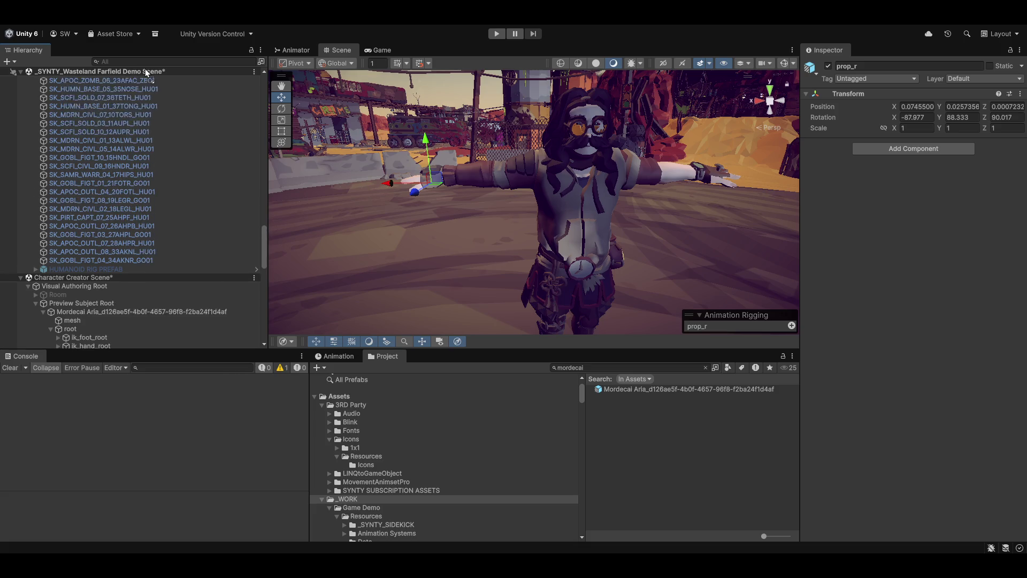
pyautogui.scroll(9, 146, 70)
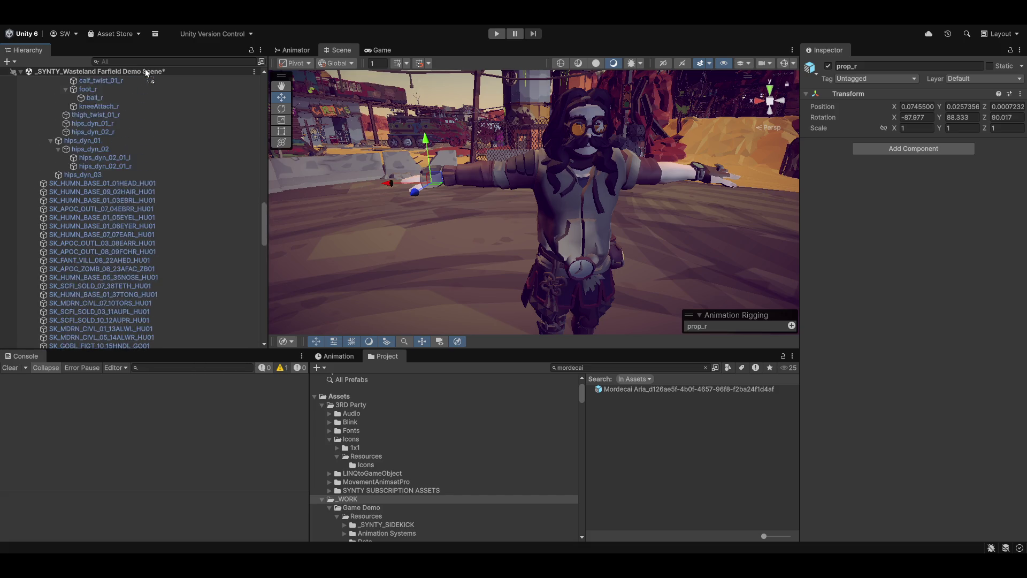
pyautogui.moveTo(146, 75)
pyautogui.mouseDown()
pyautogui.moveTo(154, 233)
pyautogui.moveTo(165, 69)
pyautogui.moveTo(169, 183)
pyautogui.moveTo(153, 191)
pyautogui.mouseUp()
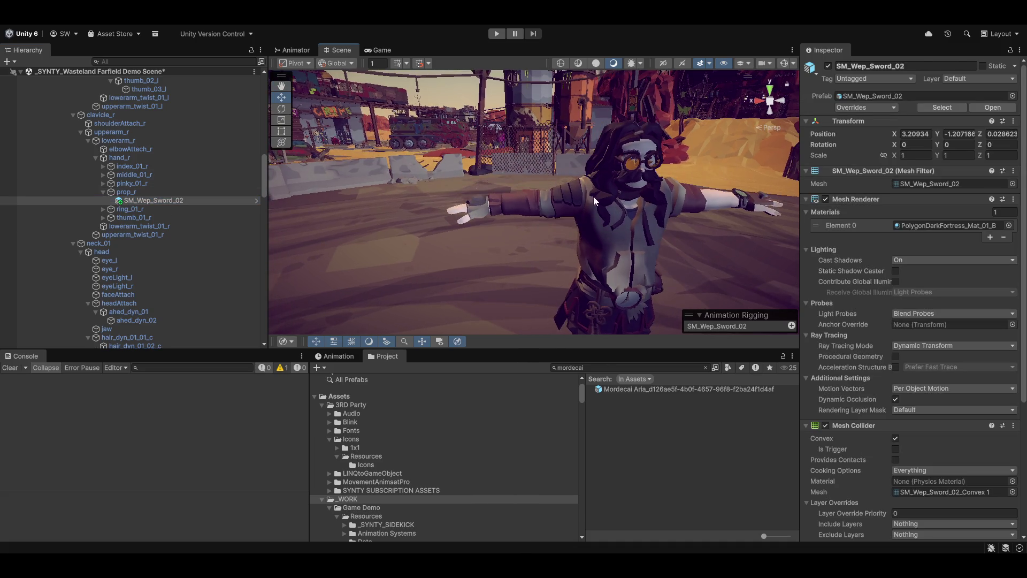
# - Zero the SM_Wep_Sword_02 sword's Transform Position to 0,0,0 so it snaps to the hand
pyautogui.click(921, 132)
pyautogui.write('0')
pyautogui.press('Tab')
pyautogui.write('0')
pyautogui.press('Tab')
pyautogui.write('0')
# - Frame the view on the hand_r bone, trying a rotation on it and undoing it
pyautogui.moveTo(560, 309)
pyautogui.mouseDown()
pyautogui.moveTo(489, 231)
pyautogui.moveTo(592, 234)
pyautogui.mouseUp()
pyautogui.click(435, 229)
pyautogui.press('f')
pyautogui.press('e')
pyautogui.moveTo(586, 257)
pyautogui.mouseDown()
pyautogui.moveTo(775, 242)
pyautogui.moveTo(826, 252)
pyautogui.moveTo(634, 303)
pyautogui.mouseUp()
pyautogui.hotkey('ctrl', 'z')
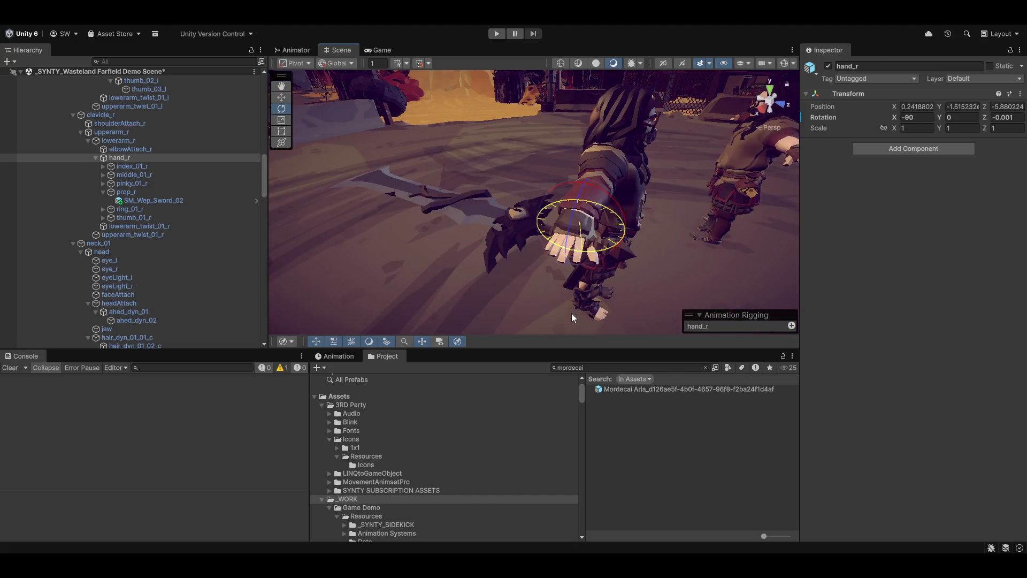
# - Rotate the sword to about 105 degrees on Z so the blade fits the grip
pyautogui.click(153, 201)
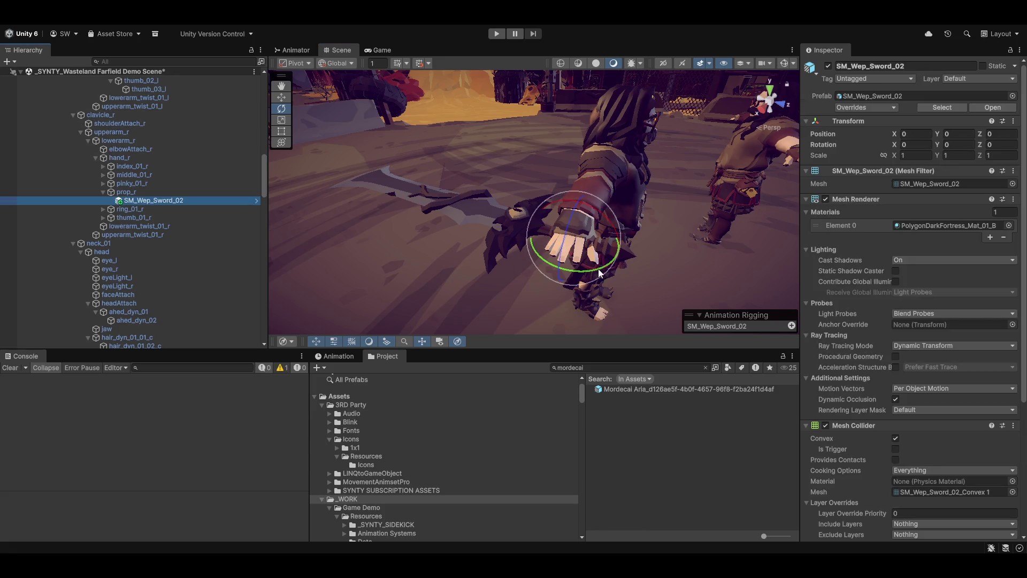
pyautogui.moveTo(583, 271)
pyautogui.mouseDown()
pyautogui.moveTo(735, 246)
pyautogui.moveTo(866, 207)
pyautogui.moveTo(899, 184)
pyautogui.mouseUp()
pyautogui.moveTo(589, 193); pyautogui.dragTo(458, 195)
pyautogui.scroll(15, 134, 161)
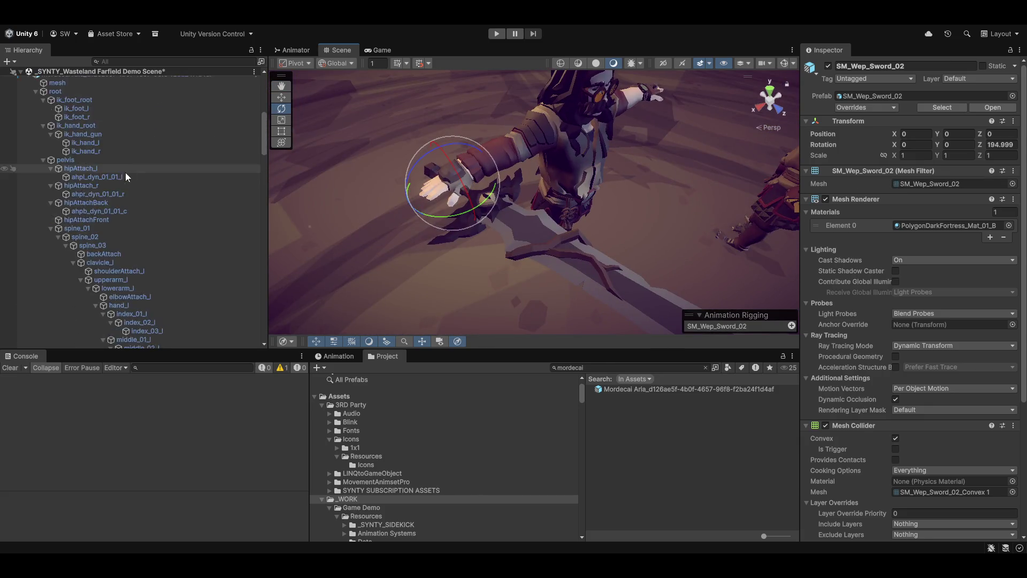
pyautogui.click(75, 205)
# - Apply All sword overrides to the Mordecai Aria prefab and enlarge the Preview window to full screen
pyautogui.rightClick(75, 203)
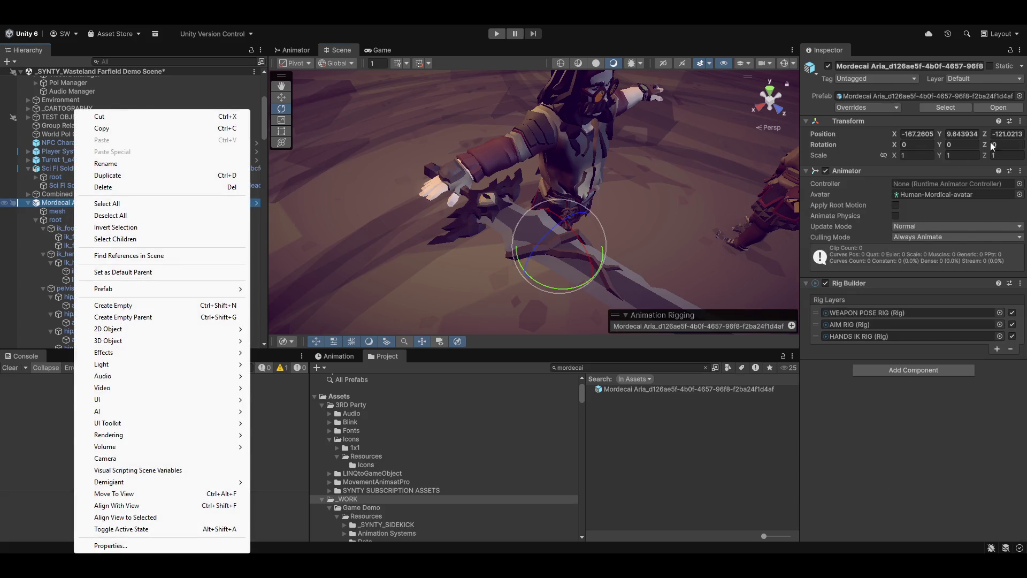
pyautogui.click(893, 109)
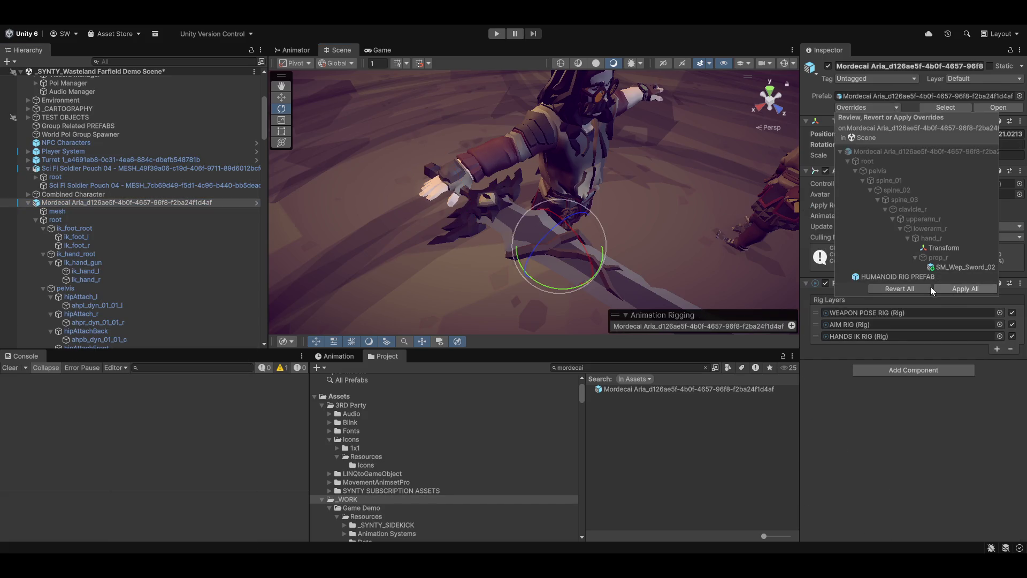
pyautogui.click(955, 289)
pyautogui.moveTo(633, 219)
pyautogui.mouseDown()
pyautogui.moveTo(567, 203)
pyautogui.moveTo(577, 189)
pyautogui.mouseUp()
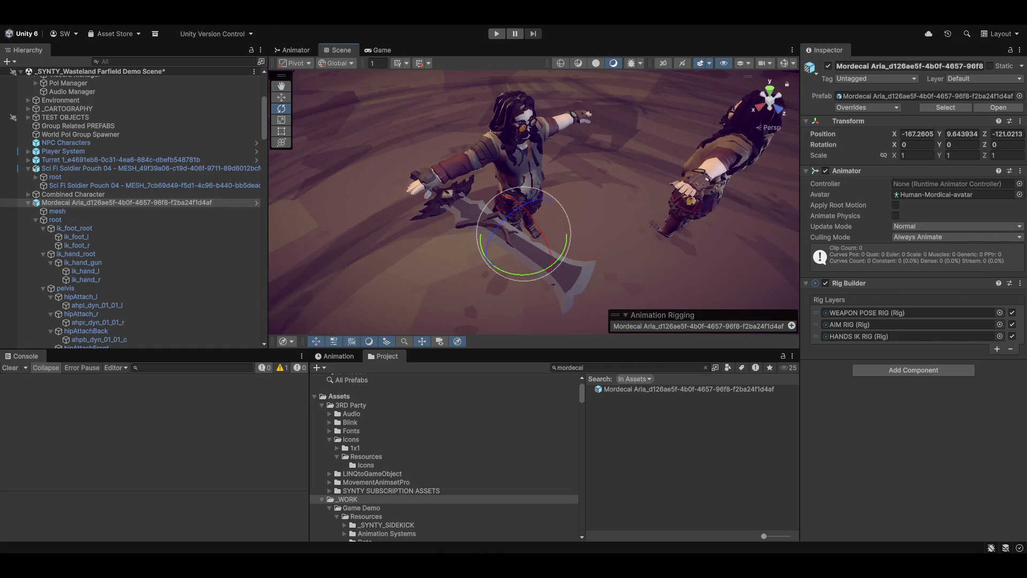
pyautogui.moveTo(749, 166)
pyautogui.mouseDown()
pyautogui.moveTo(520, 55)
pyautogui.moveTo(527, 28)
pyautogui.mouseUp()
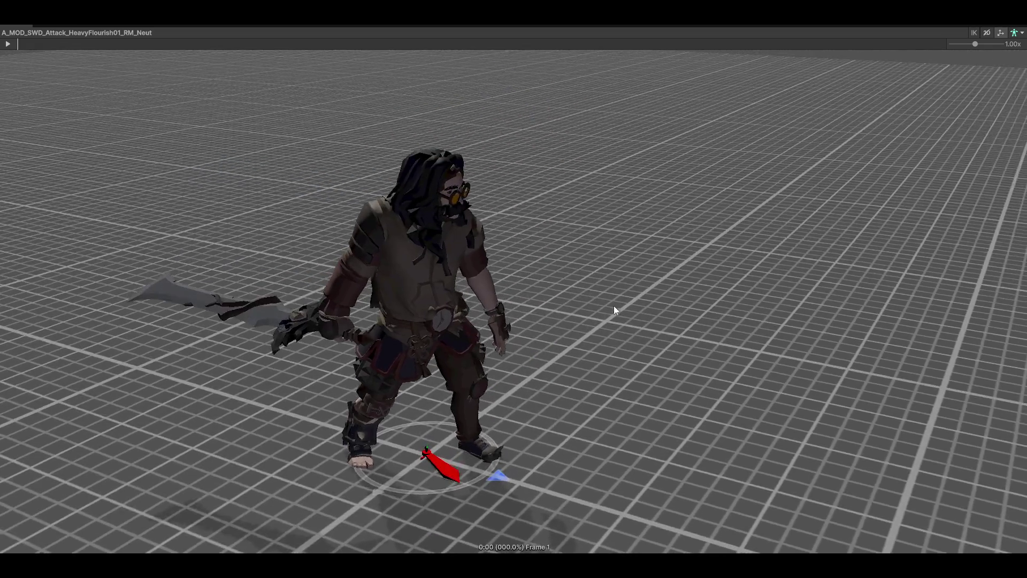
# - Play the HeavyFlourish01 sword attack, viewing the sword in hand from several camera angles
pyautogui.moveTo(614, 306)
pyautogui.mouseDown()
pyautogui.moveTo(692, 296)
pyautogui.moveTo(693, 335)
pyautogui.mouseUp()
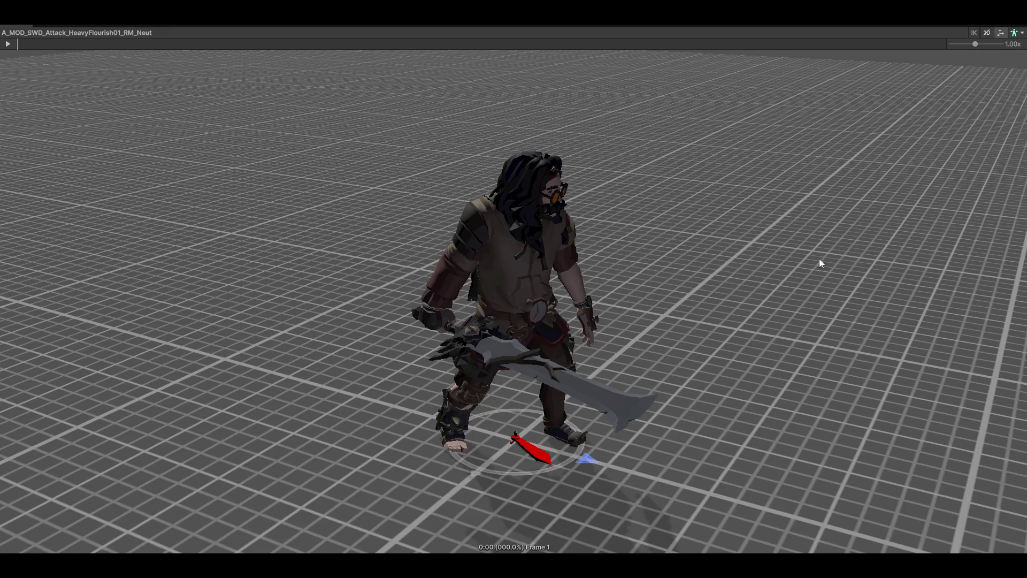
pyautogui.moveTo(725, 314)
pyautogui.mouseDown()
pyautogui.moveTo(606, 362)
pyautogui.moveTo(679, 367)
pyautogui.mouseUp()
pyautogui.moveTo(456, 376)
pyautogui.mouseDown()
pyautogui.moveTo(724, 335)
pyautogui.moveTo(723, 368)
pyautogui.mouseUp()
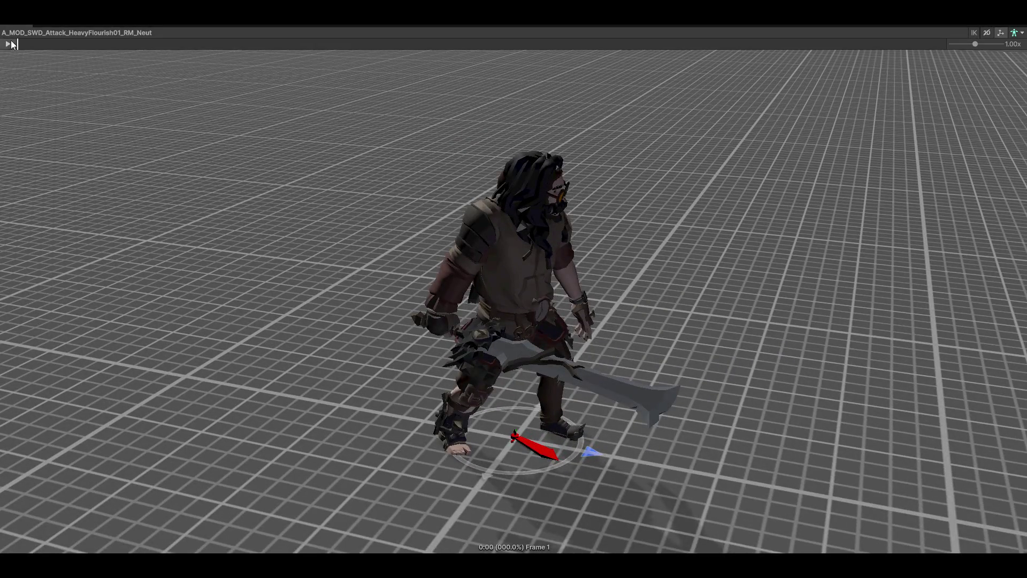
pyautogui.click(8, 43)
pyautogui.moveTo(768, 220)
pyautogui.mouseDown()
pyautogui.moveTo(528, 202)
pyautogui.moveTo(601, 228)
pyautogui.mouseUp()
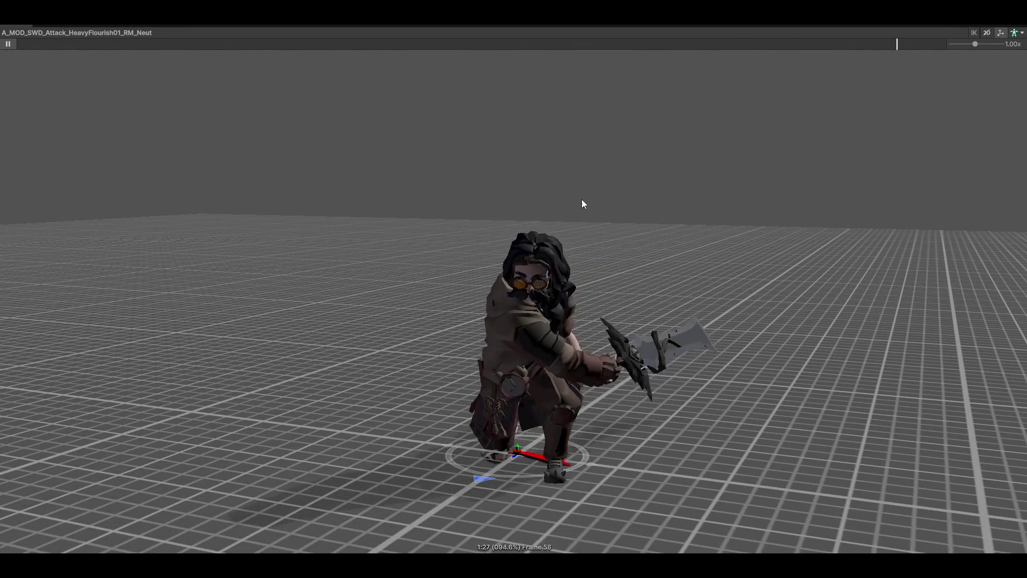
pyautogui.moveTo(647, 283); pyautogui.dragTo(712, 316)
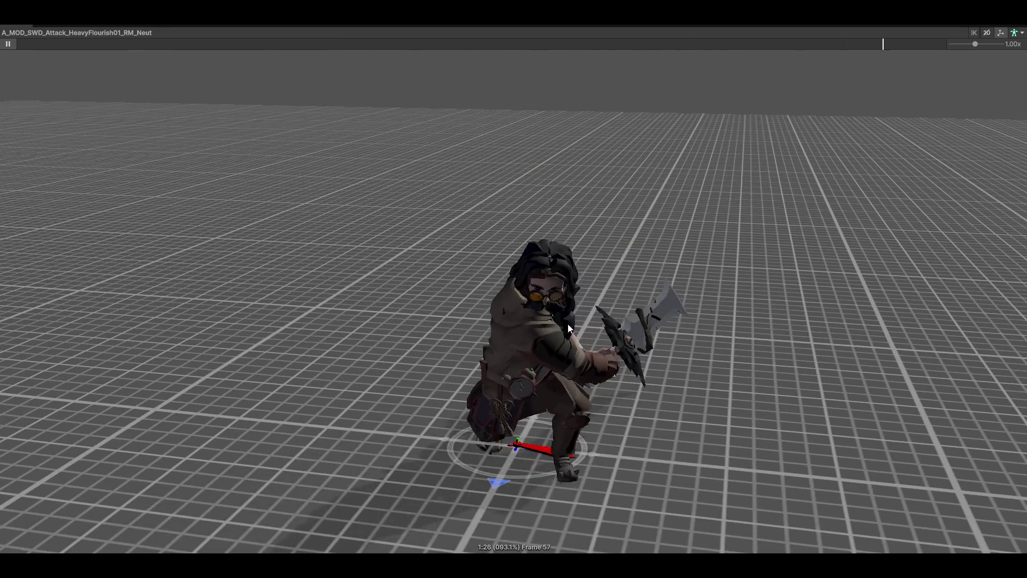
pyautogui.moveTo(579, 326); pyautogui.dragTo(866, 198)
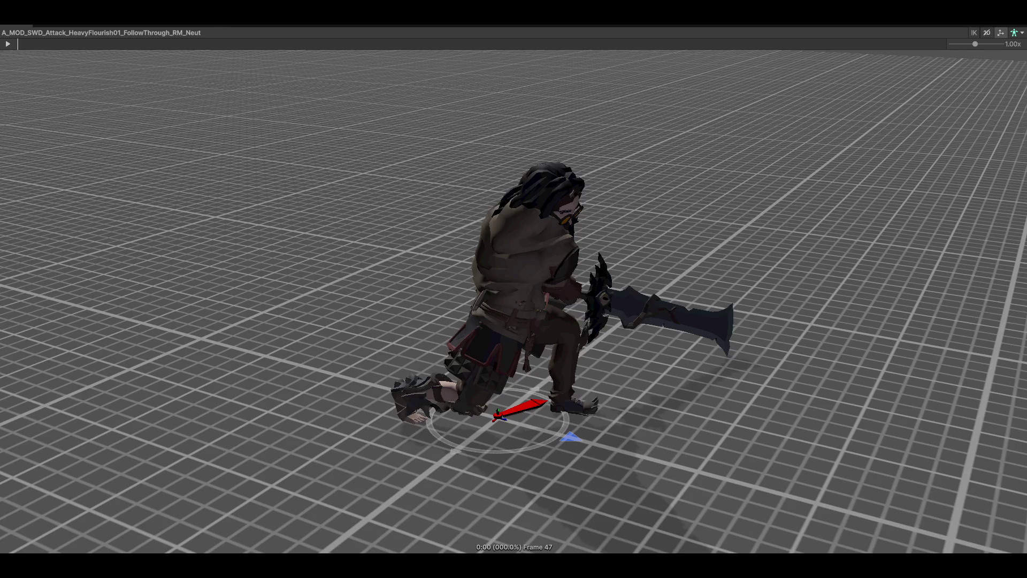
# - Play the FollowThrough clip, then the LightLeaping01 attack, viewing it from a lower angle
pyautogui.click(8, 44)
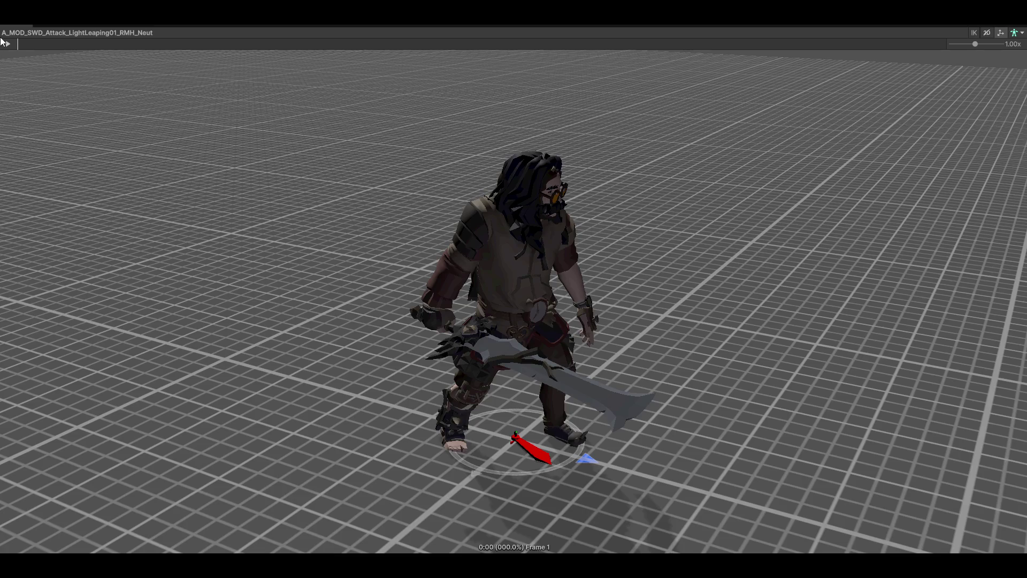
pyautogui.click(9, 45)
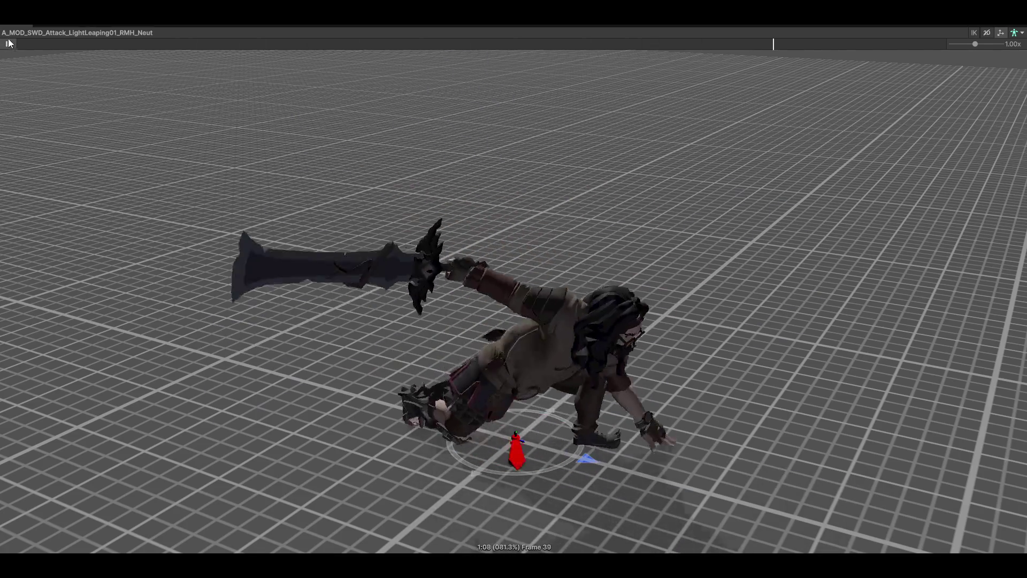
pyautogui.moveTo(477, 130); pyautogui.dragTo(607, 115)
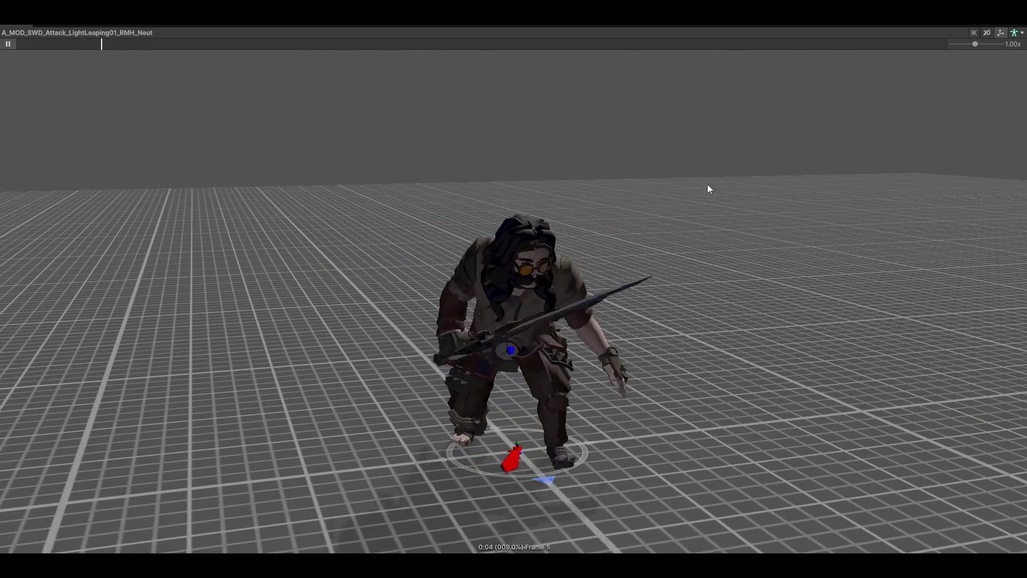
pyautogui.moveTo(741, 199); pyautogui.dragTo(653, 206)
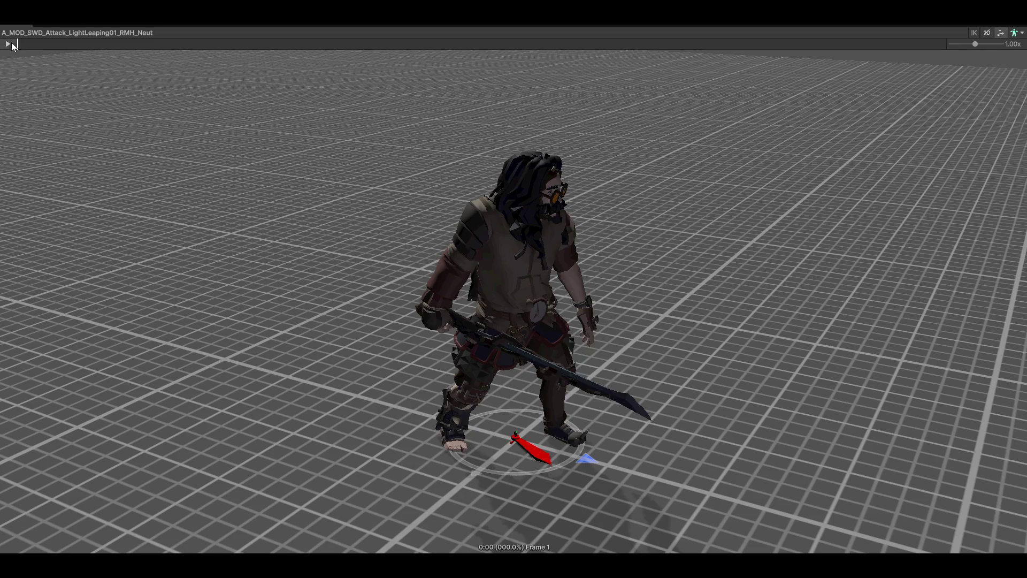
# - Replay LightLeaping01, pause it at frame 15 and scrub forward to frame 35
pyautogui.click(12, 43)
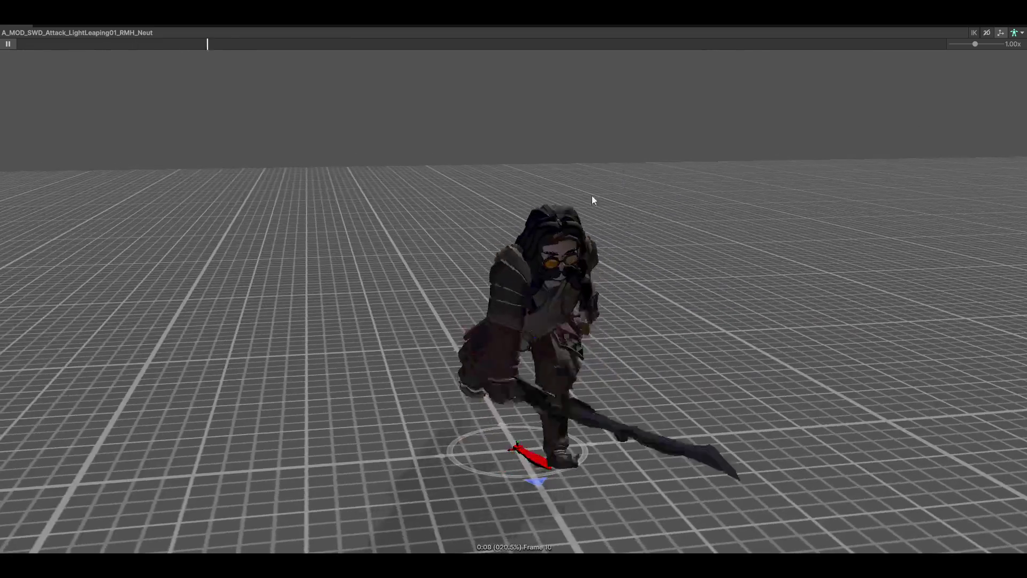
pyautogui.moveTo(592, 196)
pyautogui.mouseDown()
pyautogui.moveTo(642, 275)
pyautogui.moveTo(738, 240)
pyautogui.moveTo(557, 290)
pyautogui.moveTo(731, 257)
pyautogui.moveTo(839, 367)
pyautogui.moveTo(1, 334)
pyautogui.moveTo(536, 259)
pyautogui.moveTo(513, 324)
pyautogui.mouseUp()
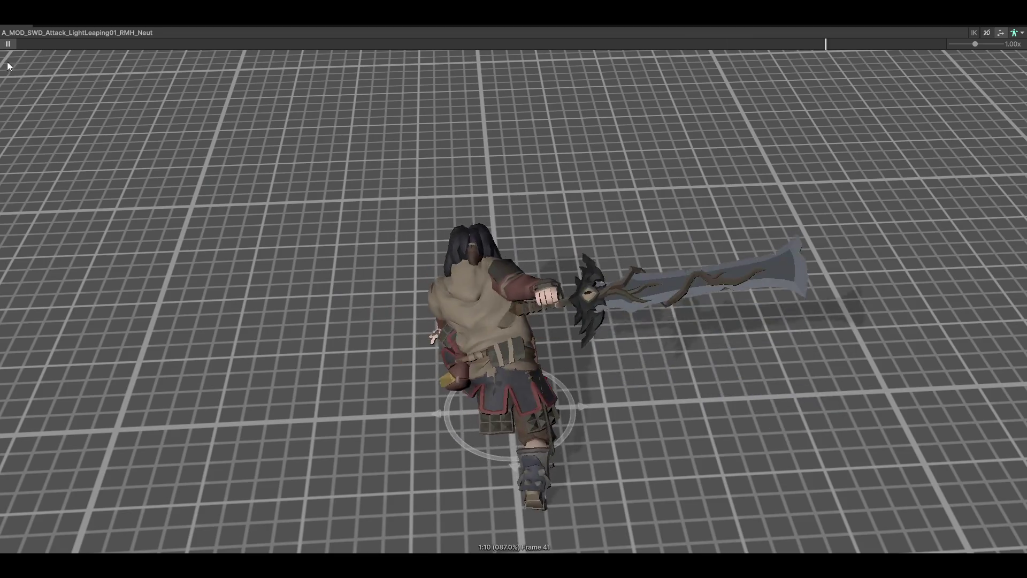
pyautogui.click(9, 43)
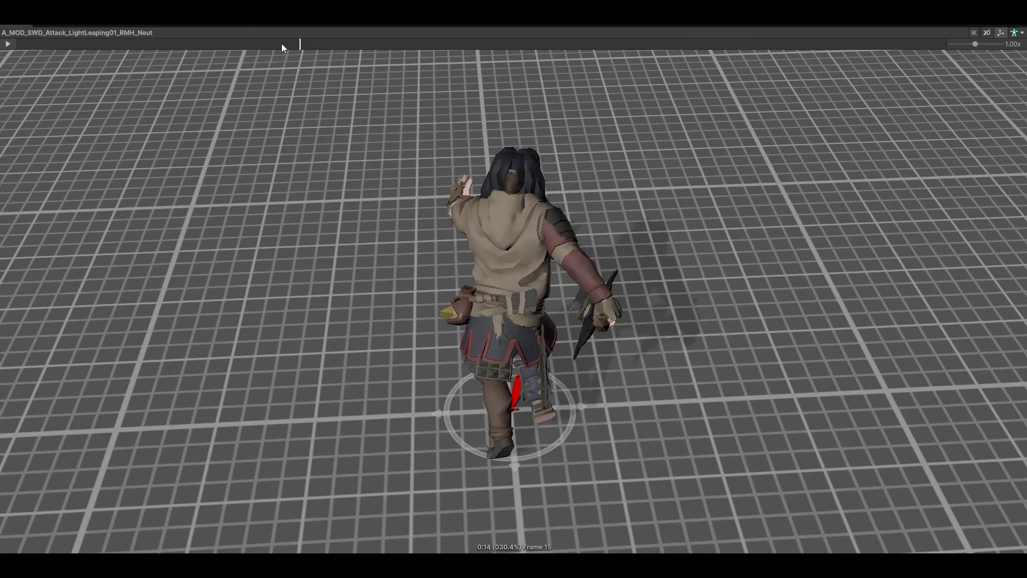
pyautogui.moveTo(275, 26); pyautogui.dragTo(711, 26)
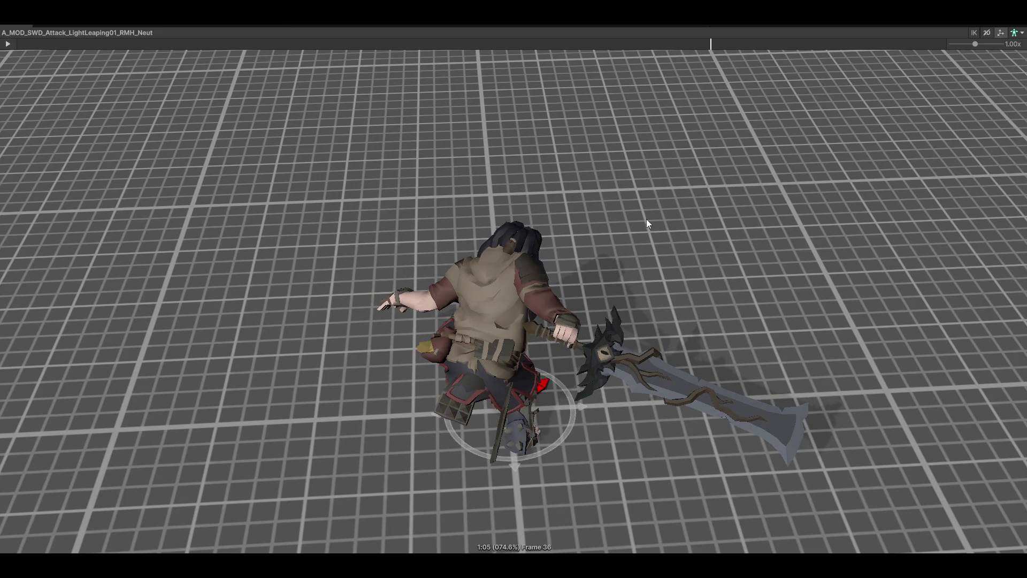
pyautogui.moveTo(648, 223); pyautogui.dragTo(596, 263)
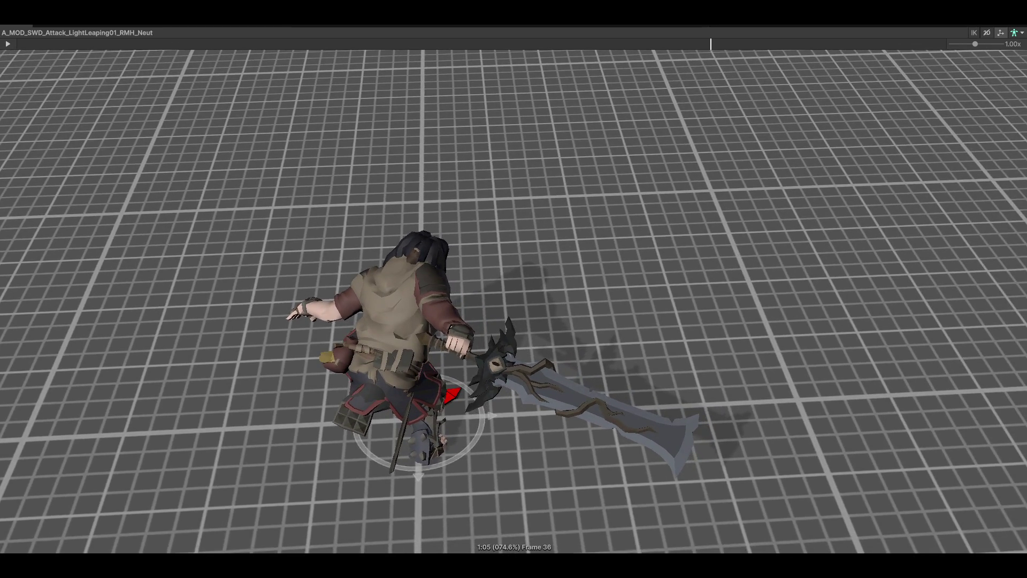